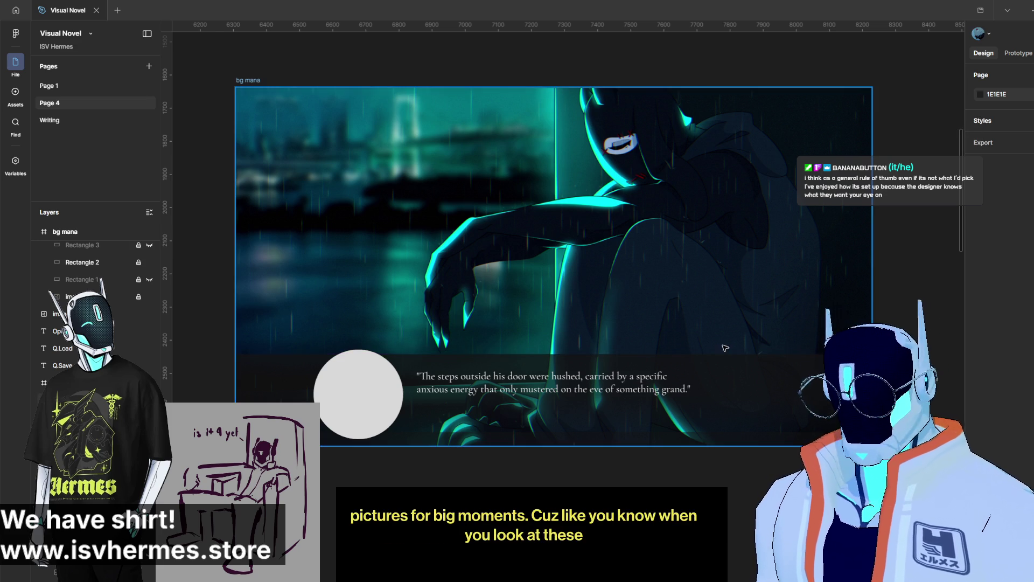
Step: Scroll right past the rainy bg mana scene to the black-and-white comic page
scroll(602, 308, "right", 10)
Step: Paste the copied comic page onto the canvas beside the mockup frames
right_click(602, 308)
left_click(625, 315)
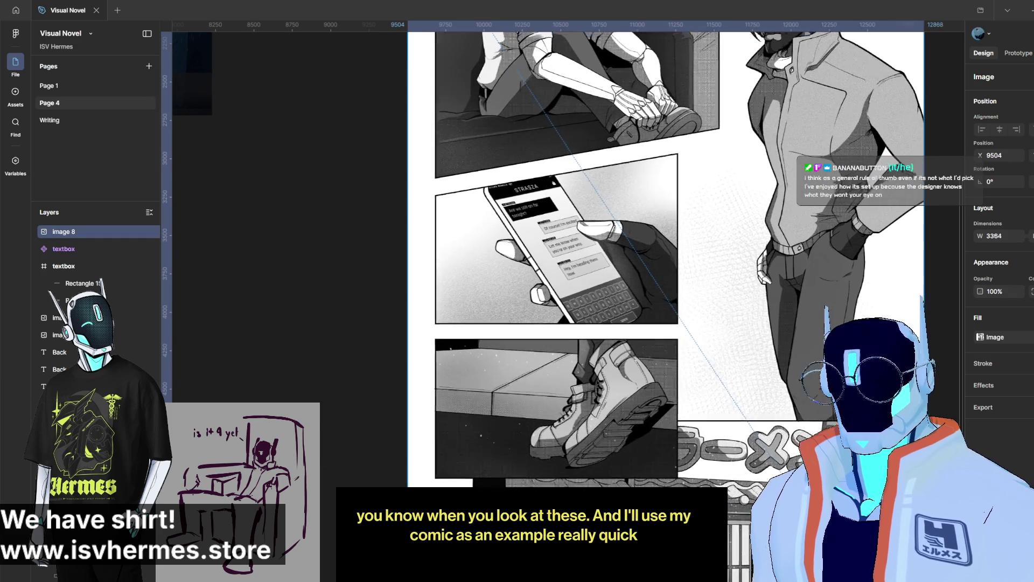
scroll(653, 328, "right", 5)
key("ctrl+z")
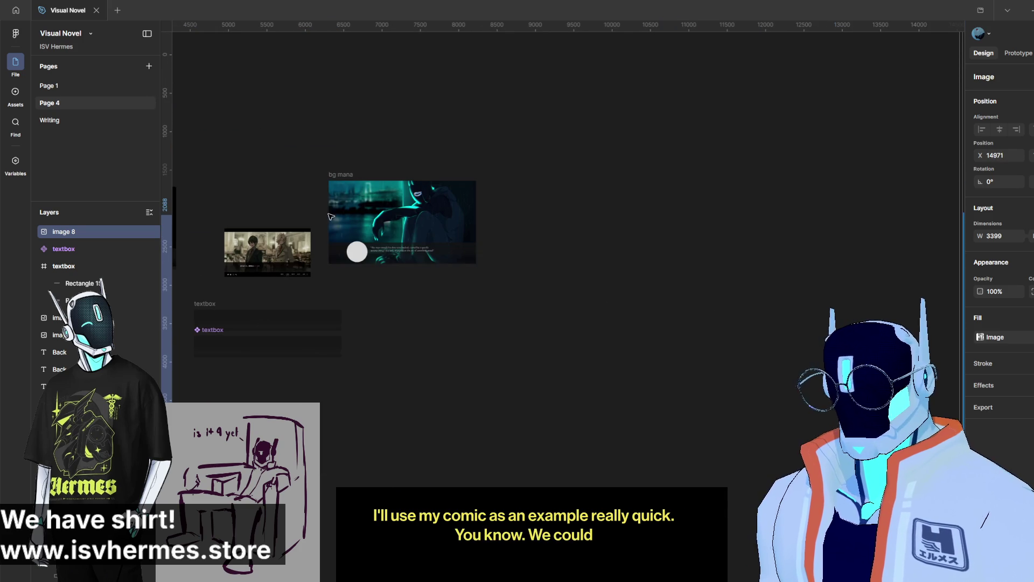
Step: Drag the comic page into the bg mana frame and enlarge it to show the couch panel
mouse_move(422, 242)
left_mouse_down()
mouse_move(839, 272)
mouse_move(517, 239)
left_mouse_up()
left_click(840, 271)
mouse_move(754, 269)
left_mouse_down()
mouse_move(463, 269)
mouse_move(453, 283)
left_mouse_up()
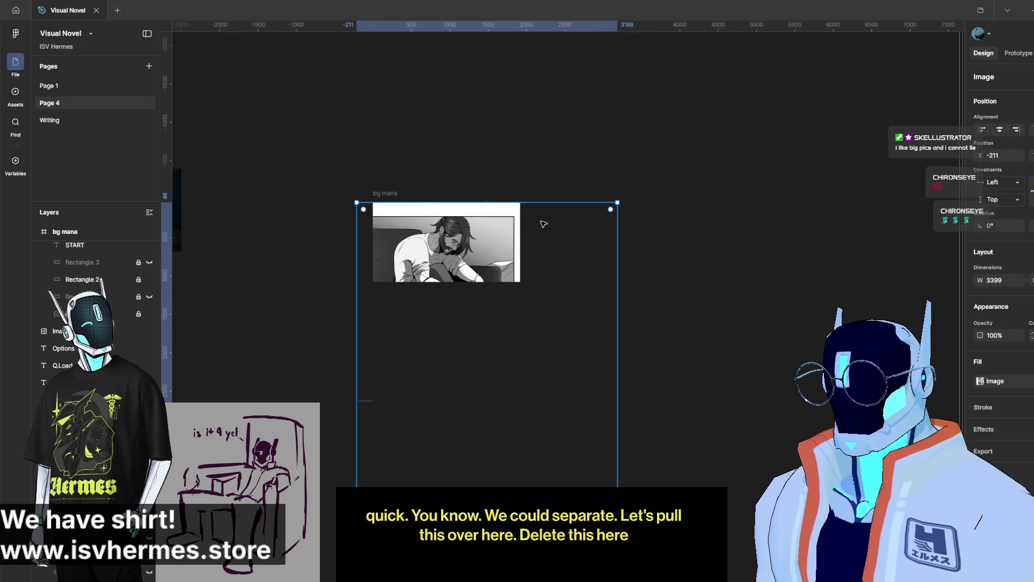
left_click_drag(480, 245, 446, 186)
Step: Send the comic image in the bg mana frame behind the dialogue textbox
left_click(445, 185)
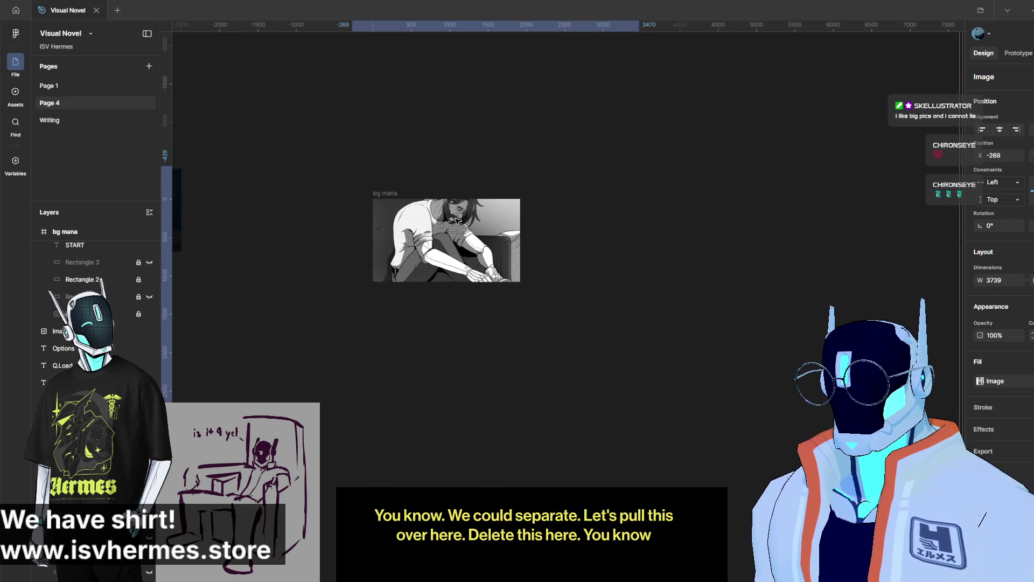
left_click(434, 226)
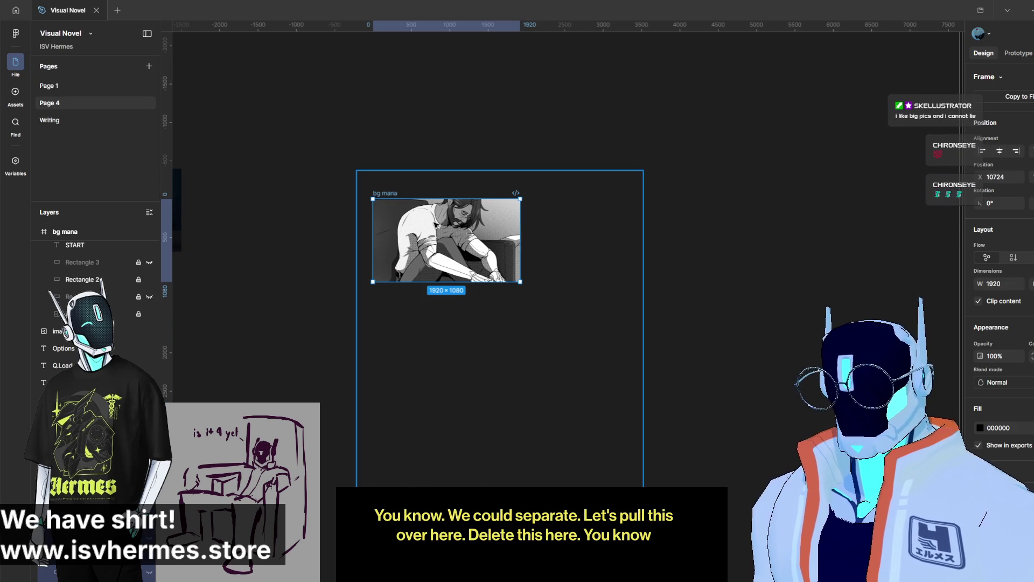
left_click(443, 245)
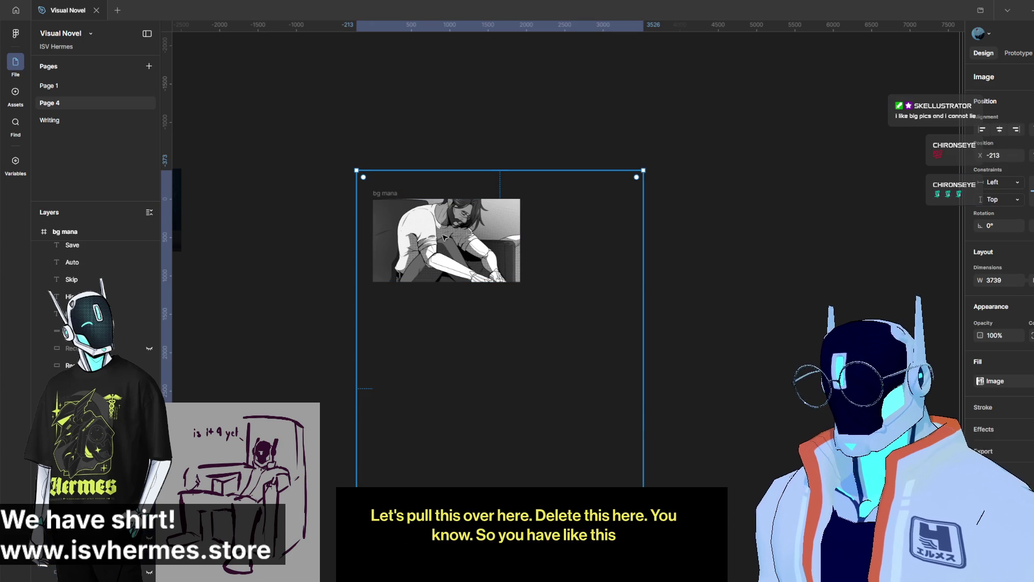
key("ctrl+bracketleft")
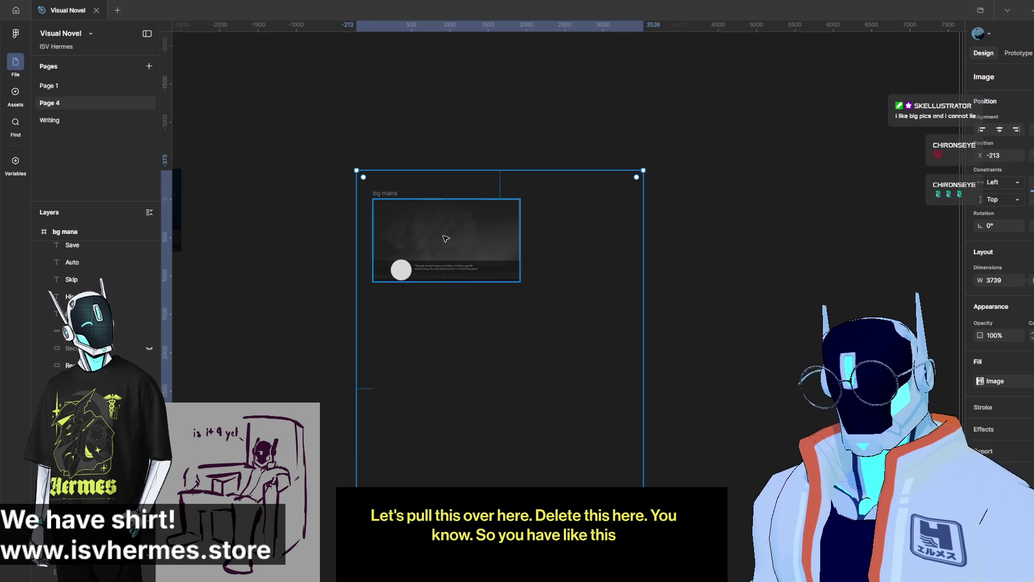
Step: Duplicate the frame to the right and replace its image with the phone-texting panel
left_click(387, 193)
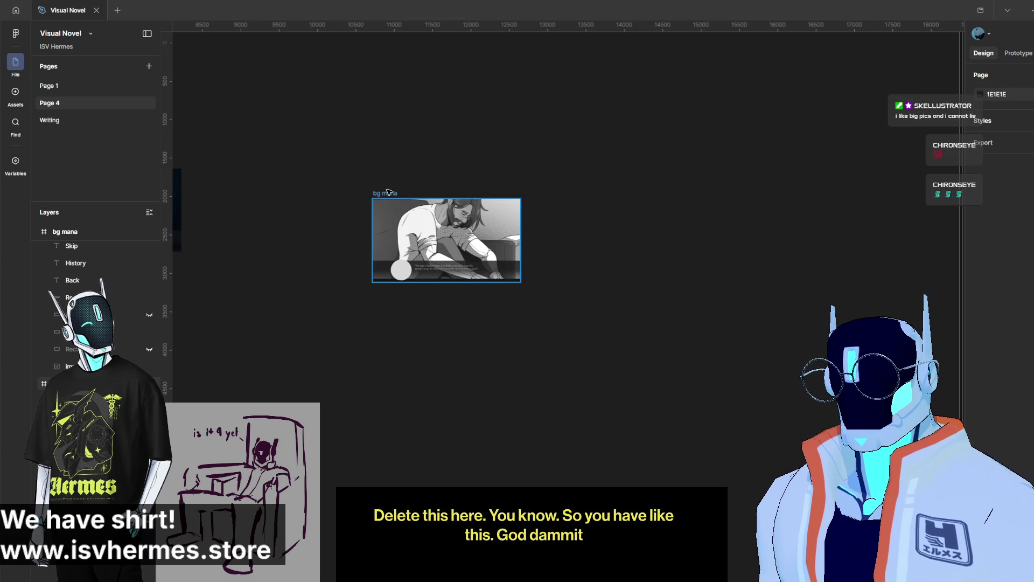
left_click_drag(386, 194, 557, 197)
left_click(653, 231)
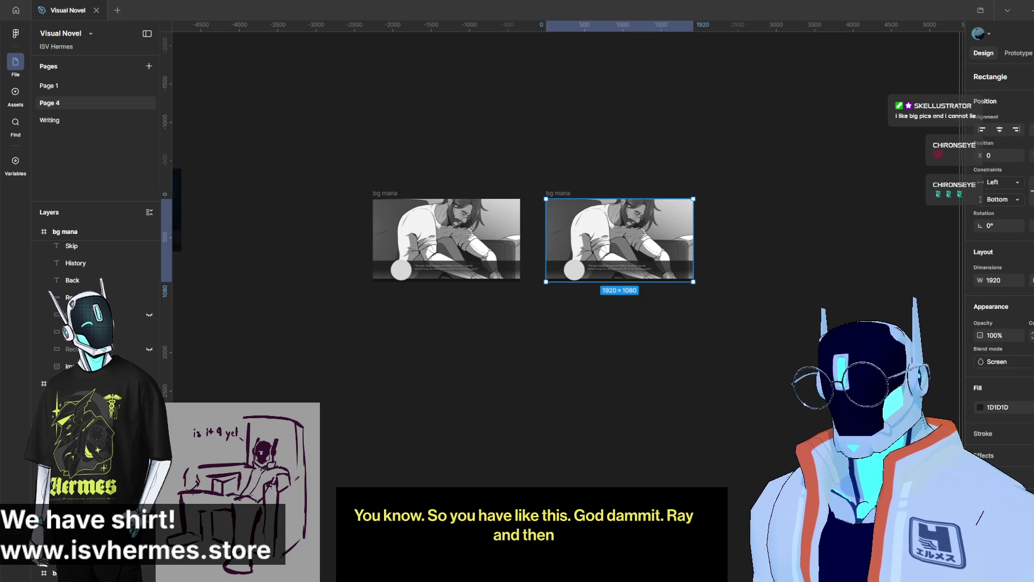
key("Tab")
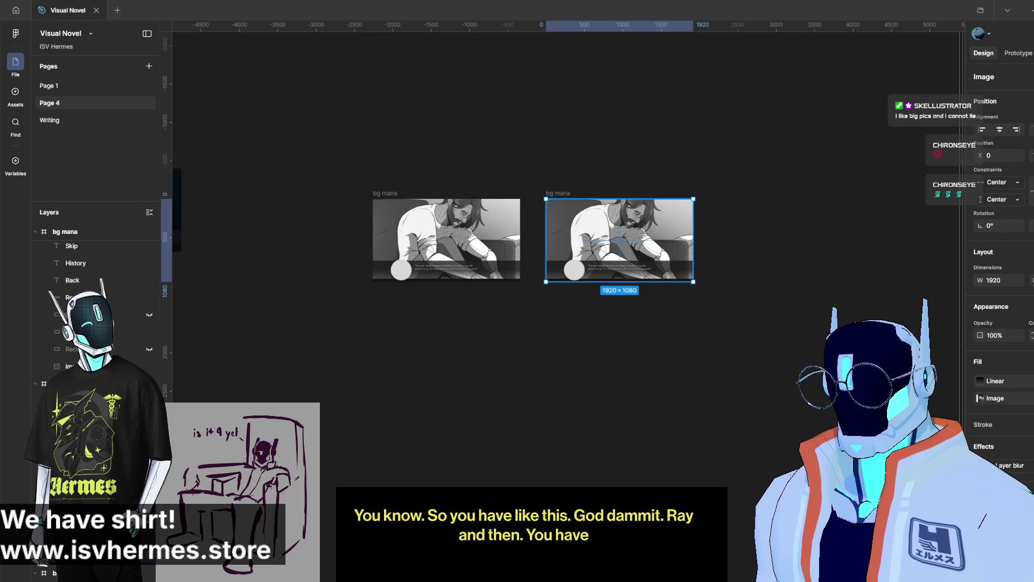
key("ctrl+v")
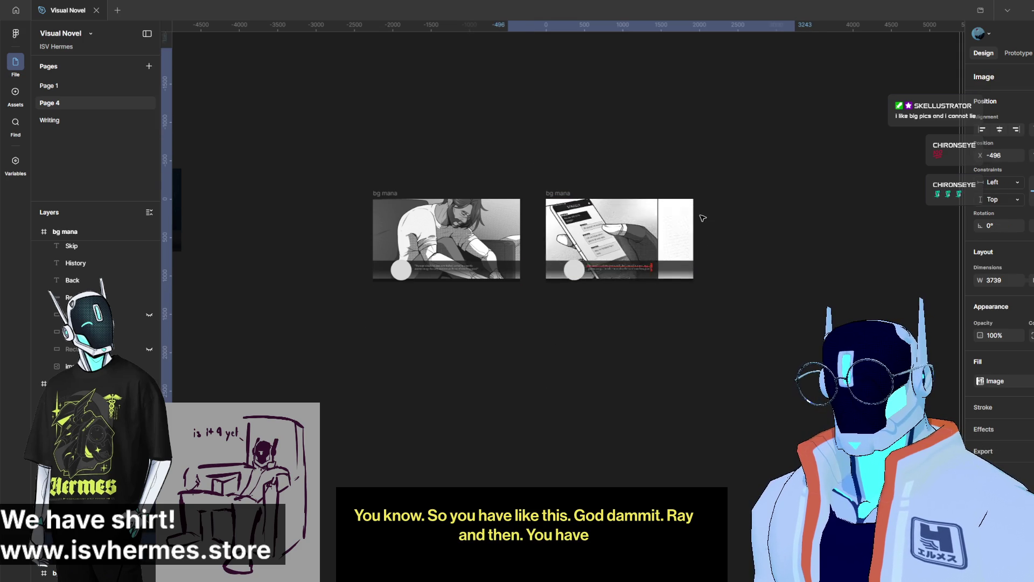
left_click_drag(712, 226, 731, 225)
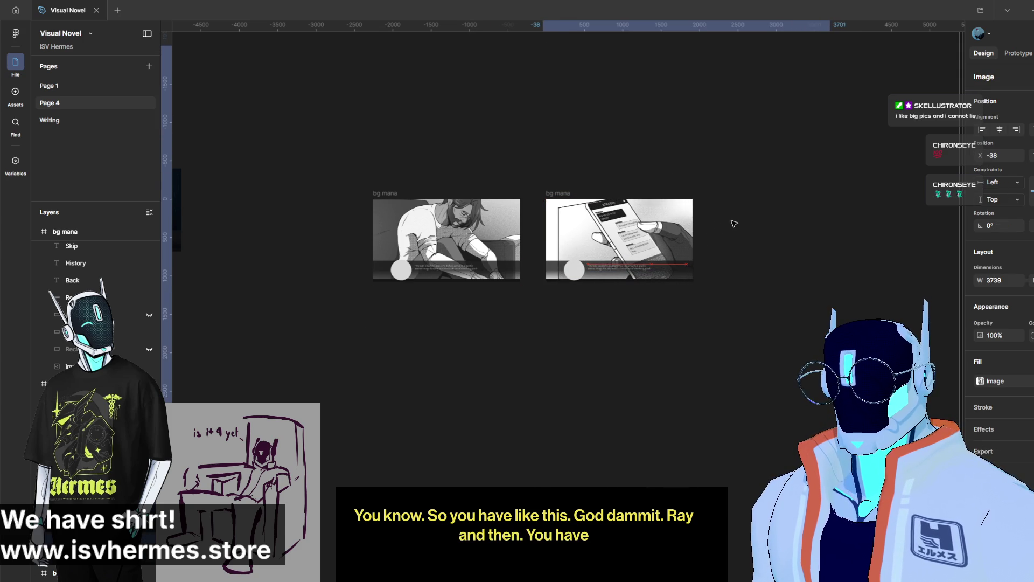
left_click(851, 266)
Step: Duplicate a mockup below the first and crop its art to the boot panel
left_click_drag(562, 191, 402, 343, "alt")
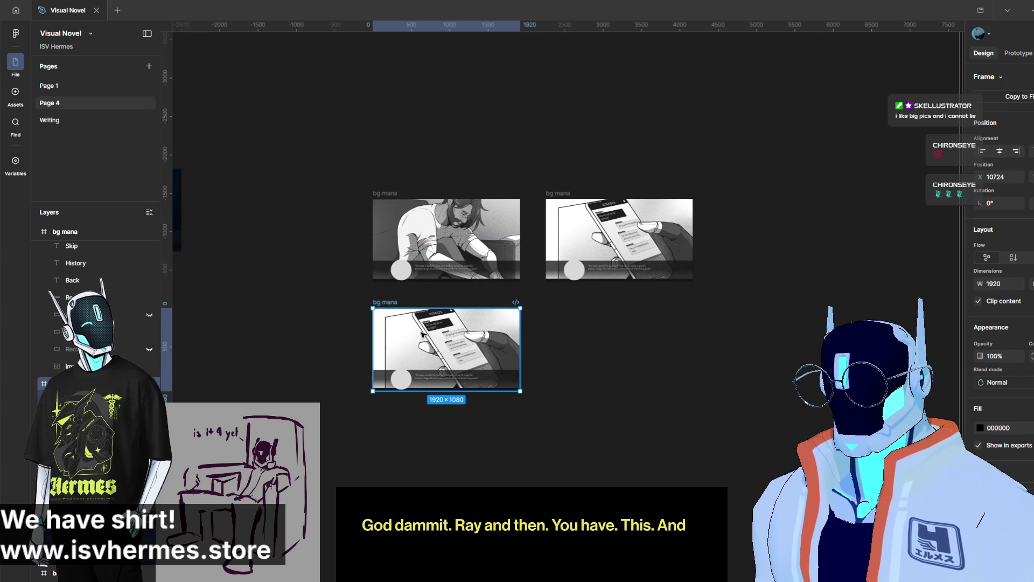
left_click(445, 335)
left_click(445, 335)
mouse_move(445, 356)
left_mouse_down()
mouse_move(382, 376)
mouse_move(469, 321)
mouse_move(442, 331)
mouse_move(462, 327)
left_mouse_up()
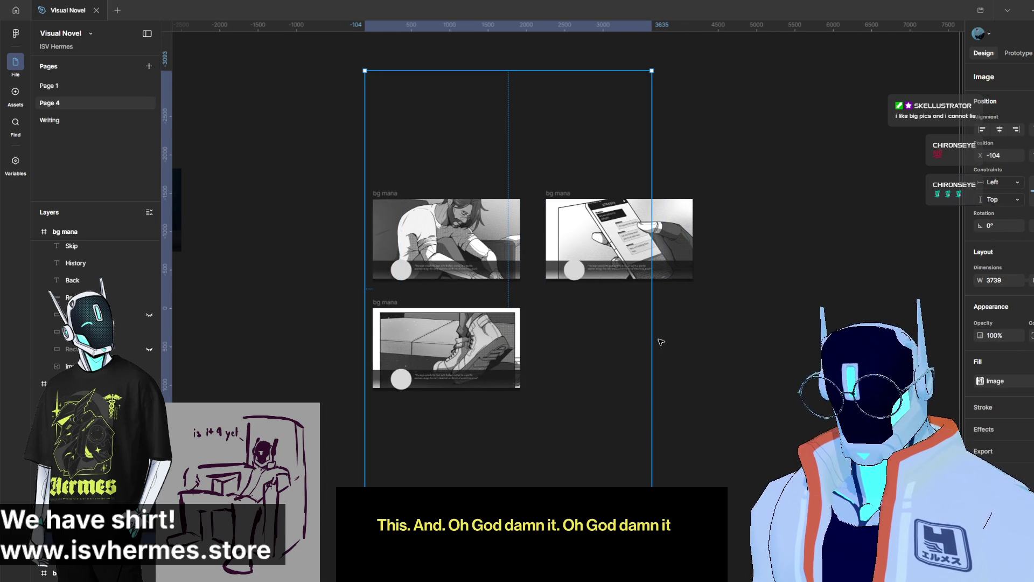
left_click_drag(651, 339, 693, 339)
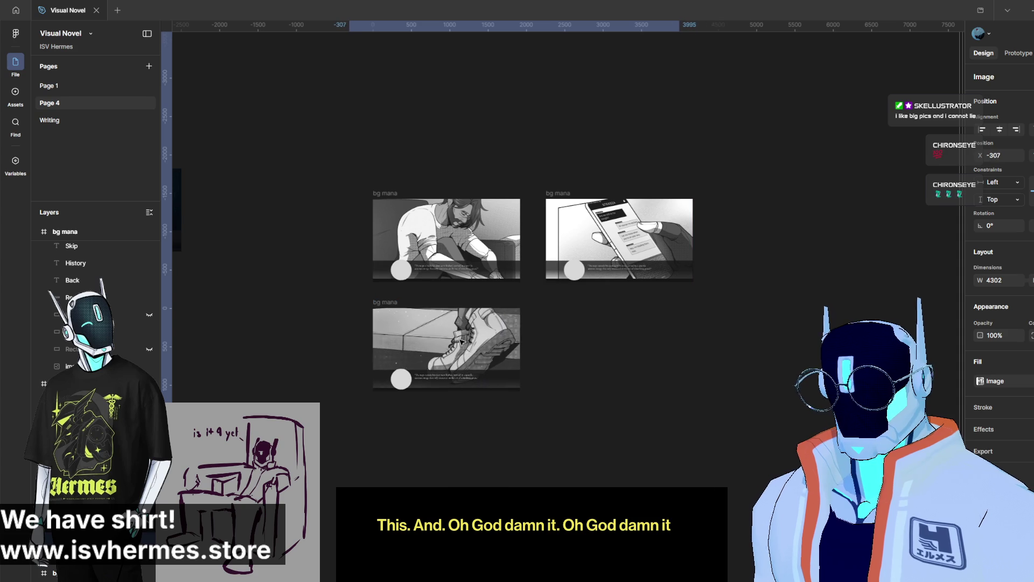
key("Escape")
Step: Hide the Figma interface panels from the canvas menu
scroll(485, 291, "up", 3, "ctrl")
scroll(485, 277, "up", 3, "ctrl")
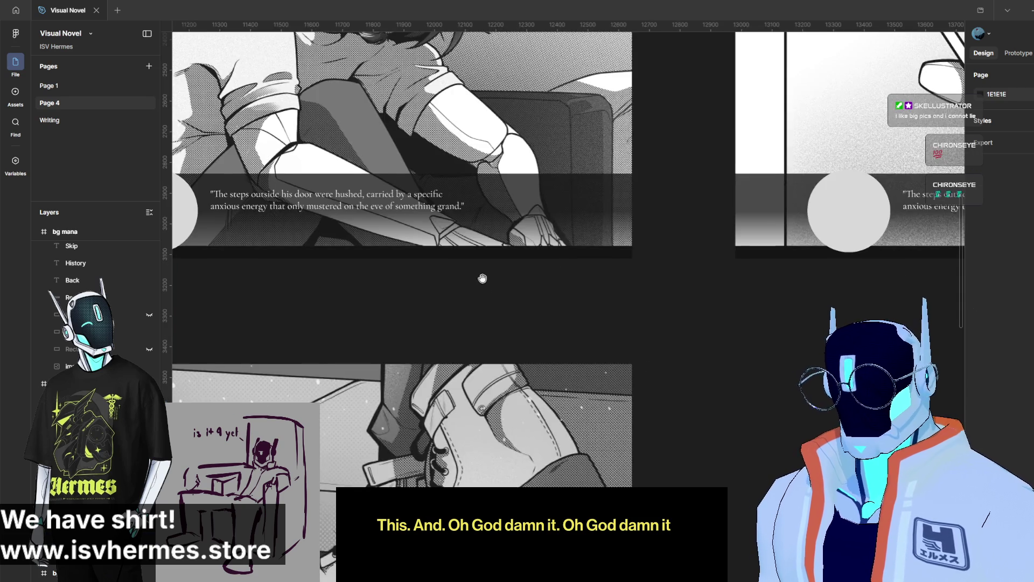
scroll(507, 301, "up", 2, "ctrl")
scroll(531, 332, "down", 2, "ctrl")
scroll(522, 318, "down", 1, "ctrl")
scroll(506, 281, "down", 1, "ctrl")
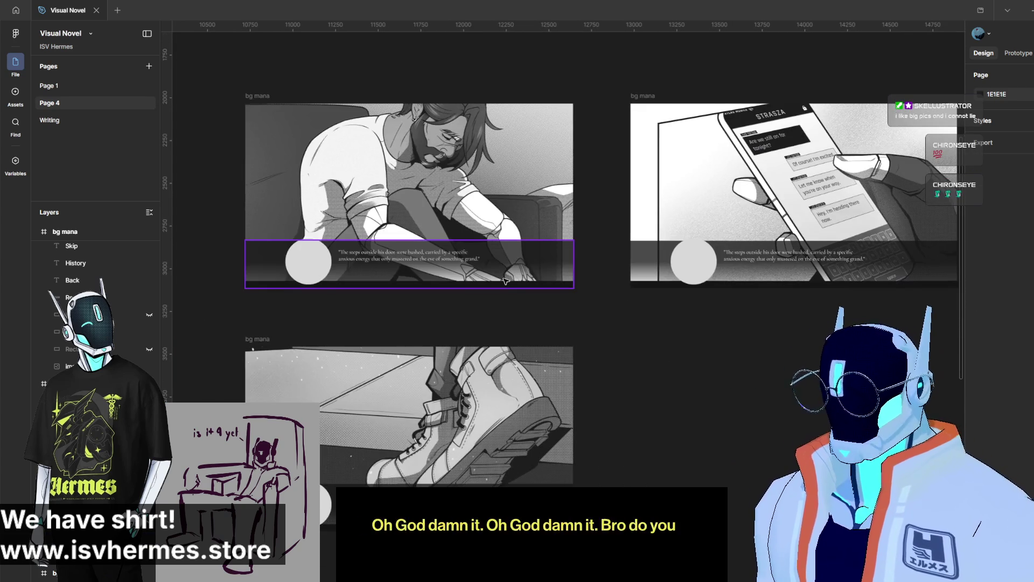
scroll(505, 281, "up", 1, "ctrl")
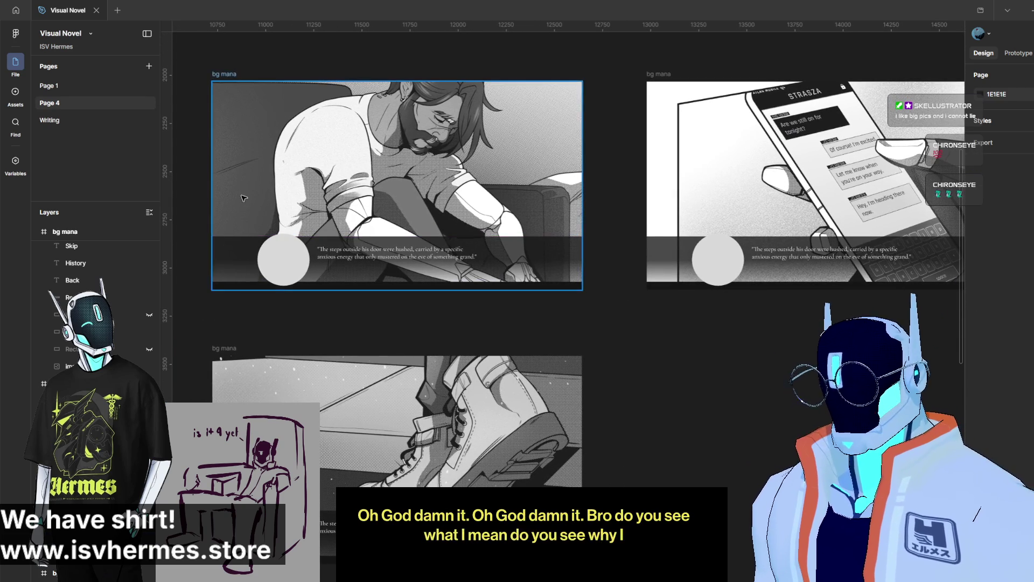
right_click(194, 127)
left_click(231, 150)
Step: Pan across the couch, phone and boot mockups to review them, then duplicate the boot mockup
scroll(605, 303, "down", 1)
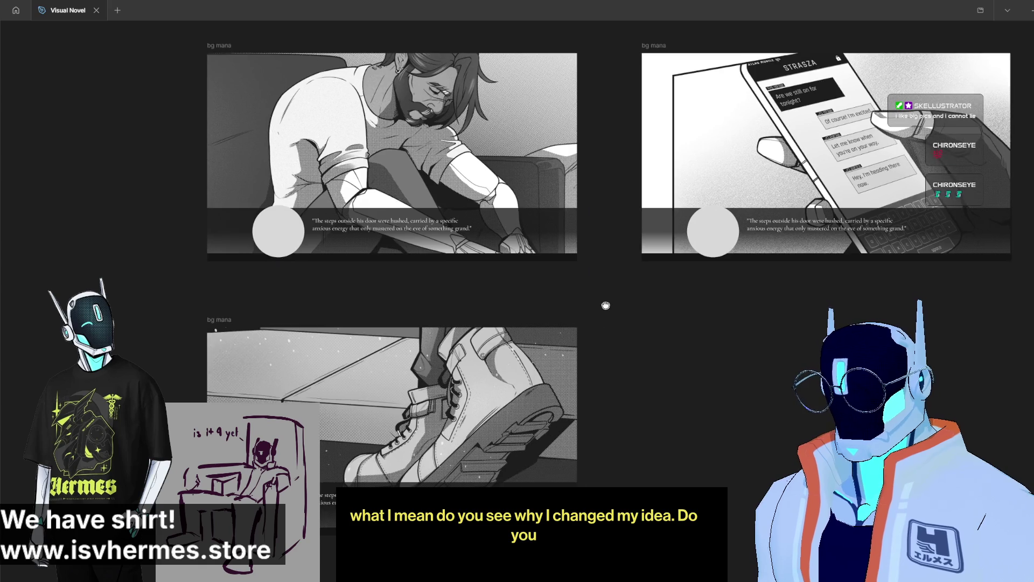
scroll(582, 325, "up", 1, "ctrl")
scroll(583, 324, "up", 1, "ctrl")
scroll(566, 350, "up", 1, "ctrl")
left_click_drag(554, 370, 539, 347)
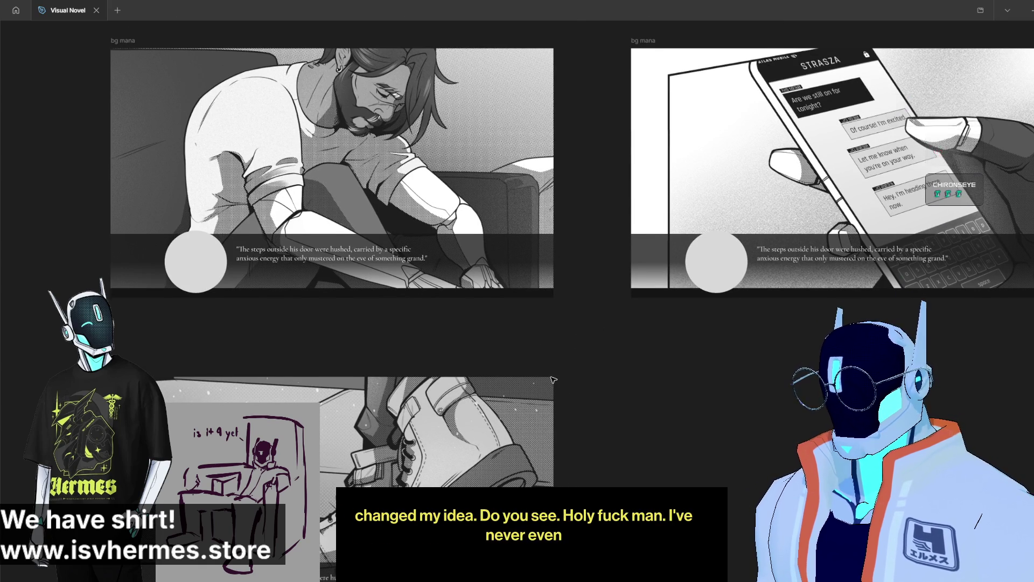
left_click_drag(542, 350, 585, 310)
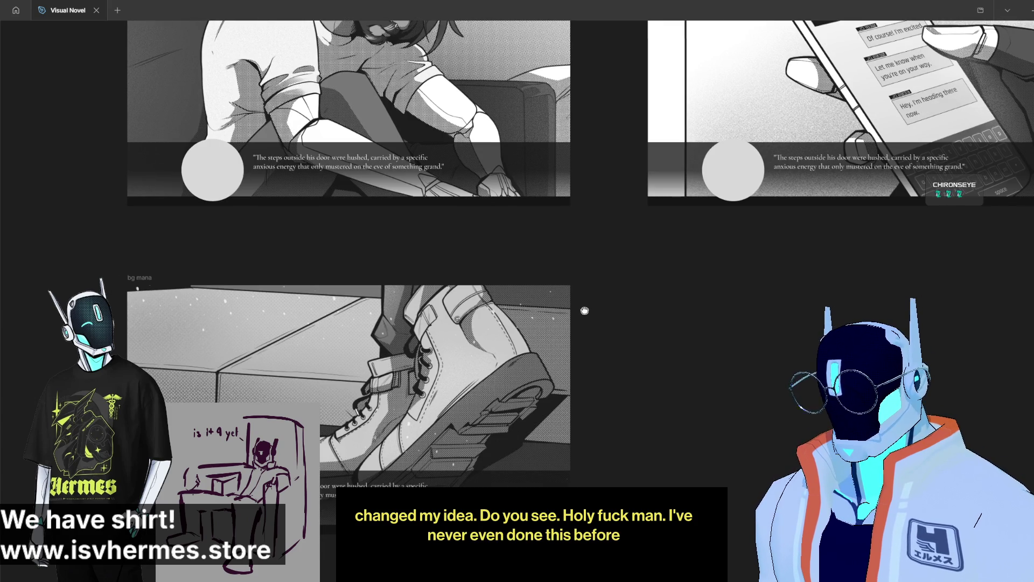
left_click_drag(584, 266, 584, 402)
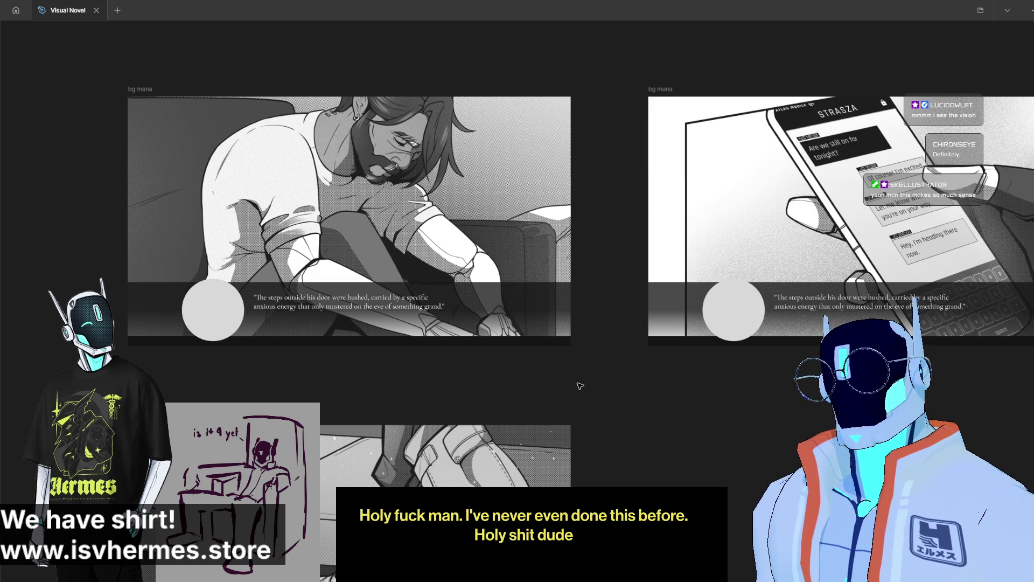
scroll(511, 465, "down", 3)
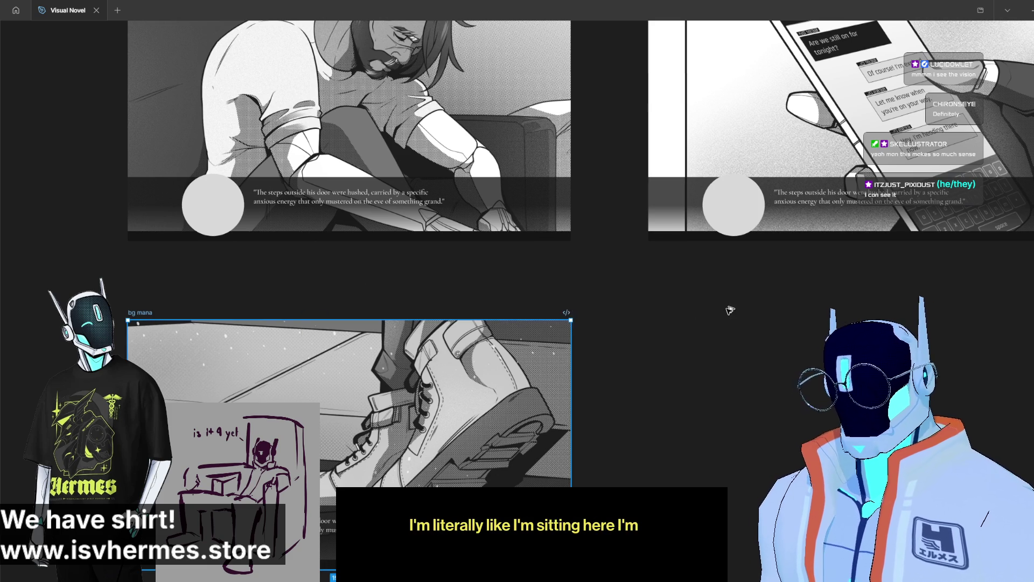
key("ctrl+d")
Step: Select the duplicated mockup frame and bring the interface panels back
left_click_drag(765, 274, 522, 233)
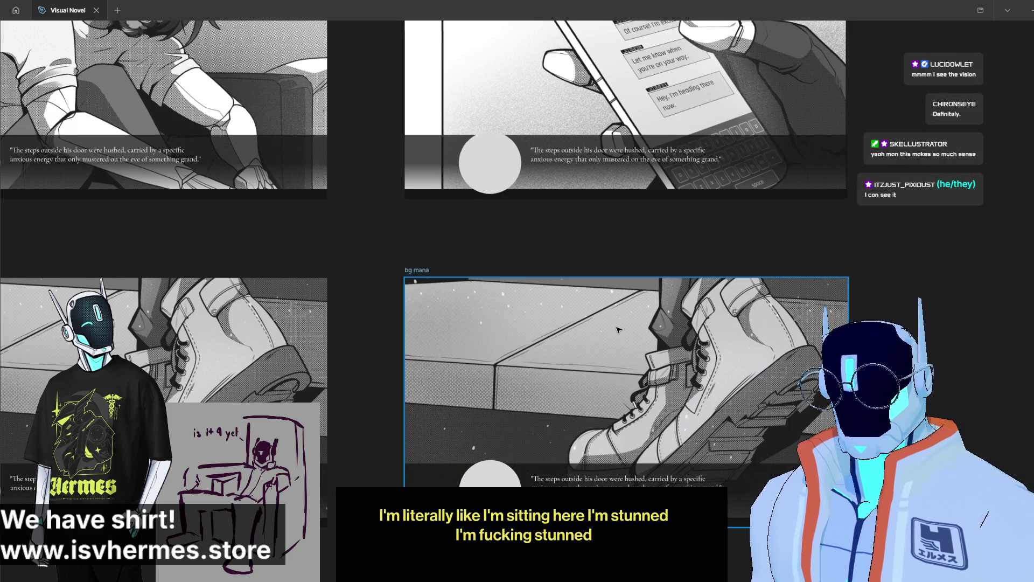
left_click(685, 397)
left_click(600, 346)
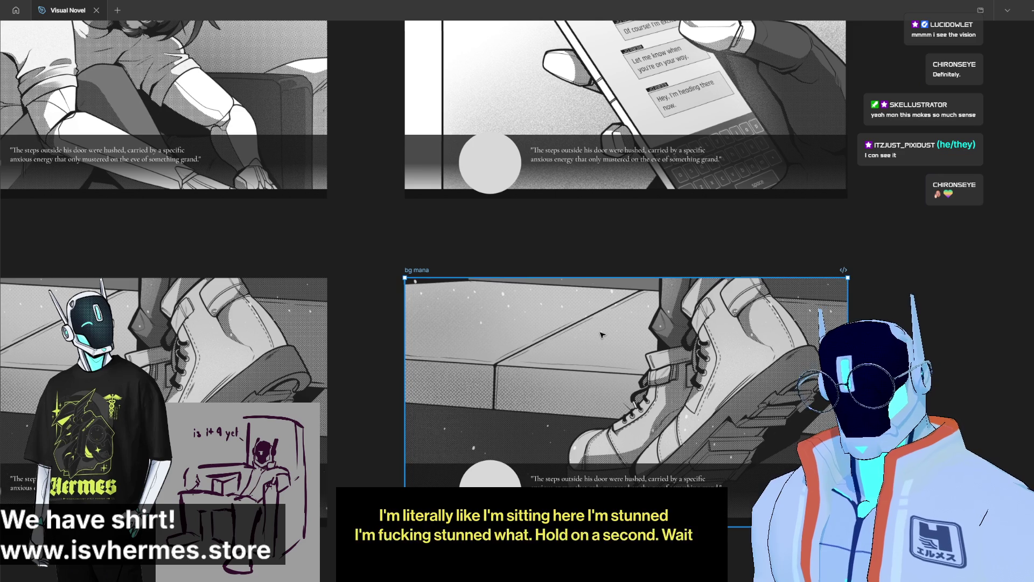
right_click(676, 232)
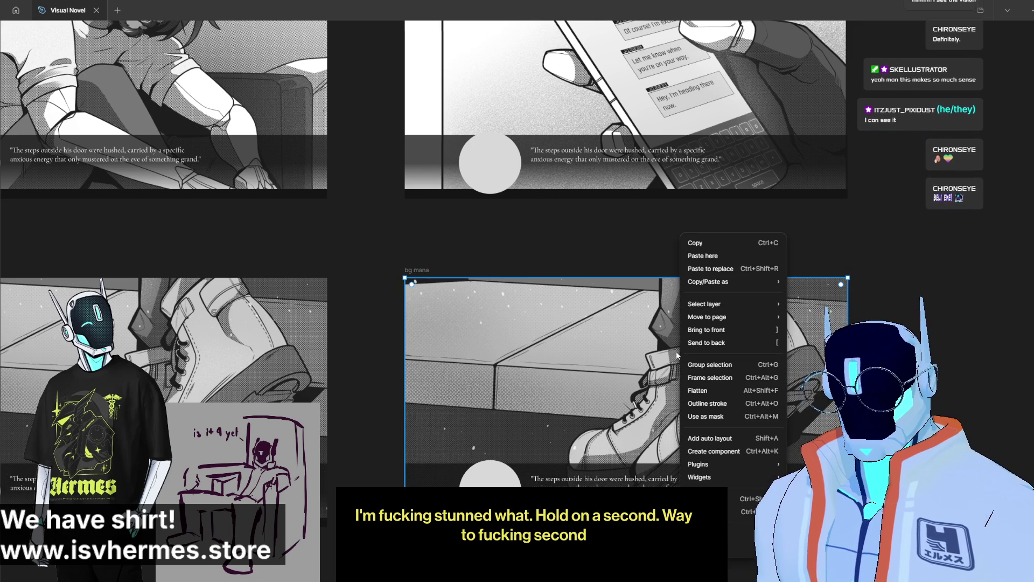
left_click(605, 236)
right_click(605, 236)
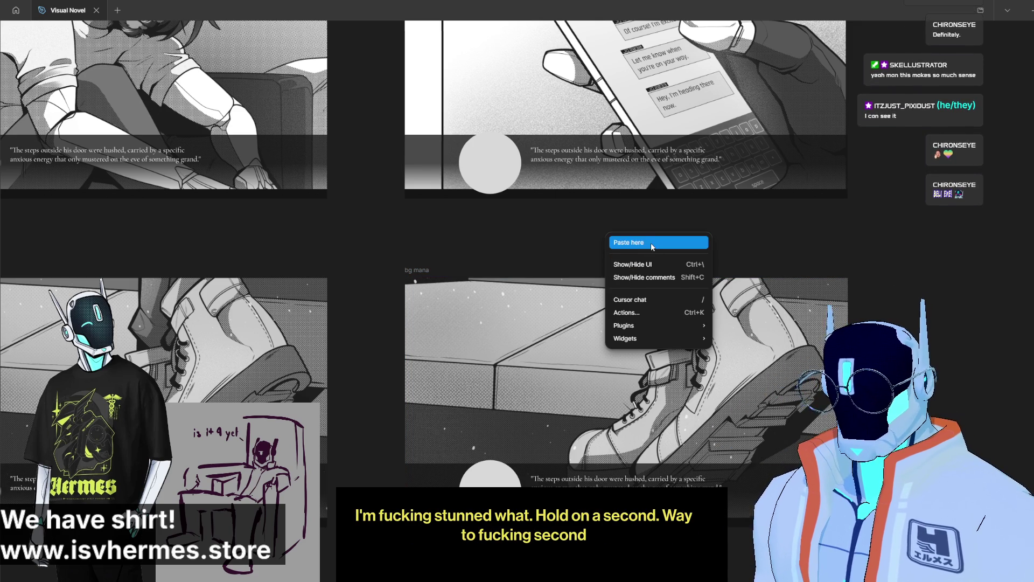
left_click(653, 264)
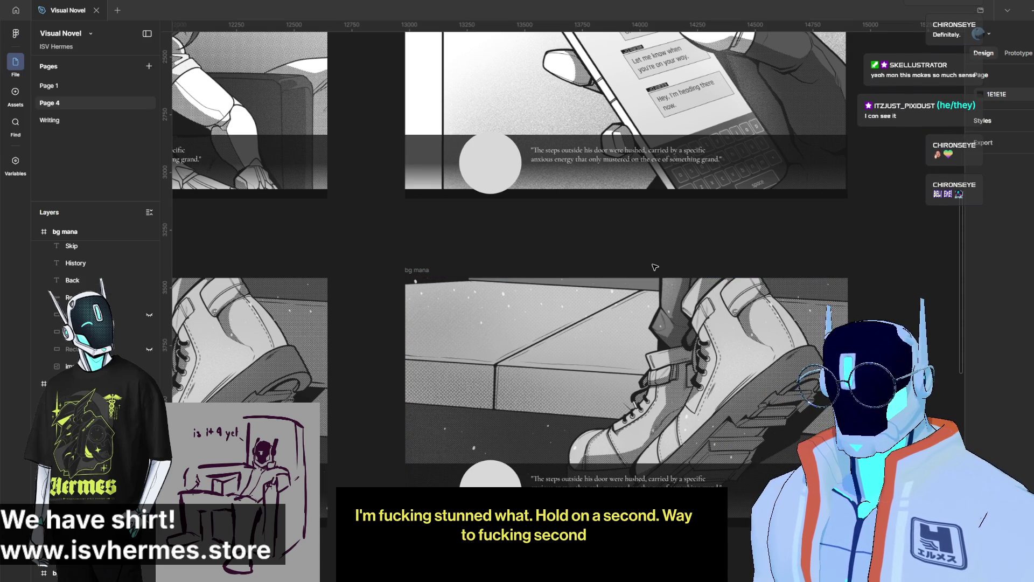
Step: Shrink the lower-right frame's comic image so the ramen shop storefront with the YUM sign shows
left_click(429, 277)
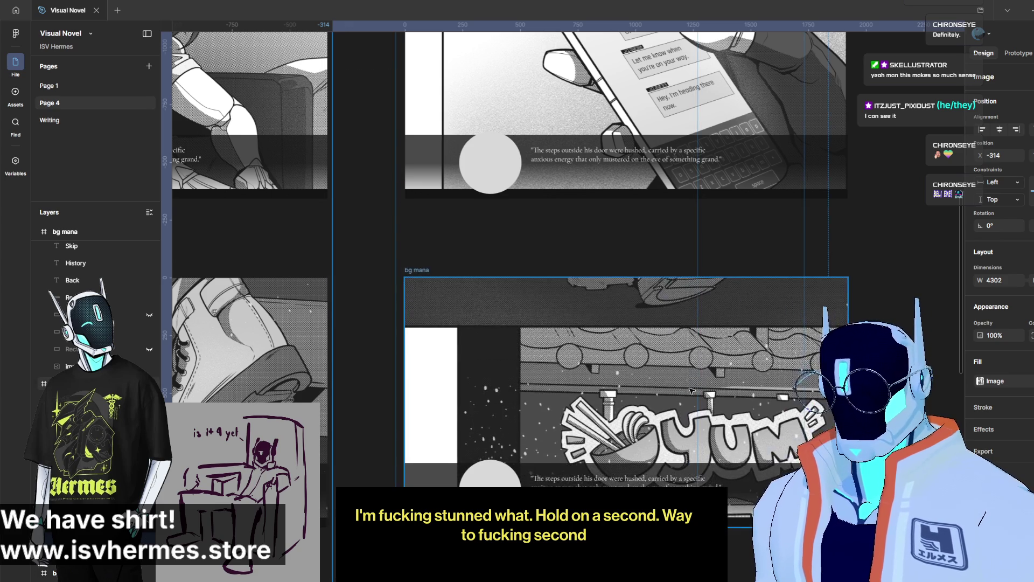
scroll(724, 377, "down", 3)
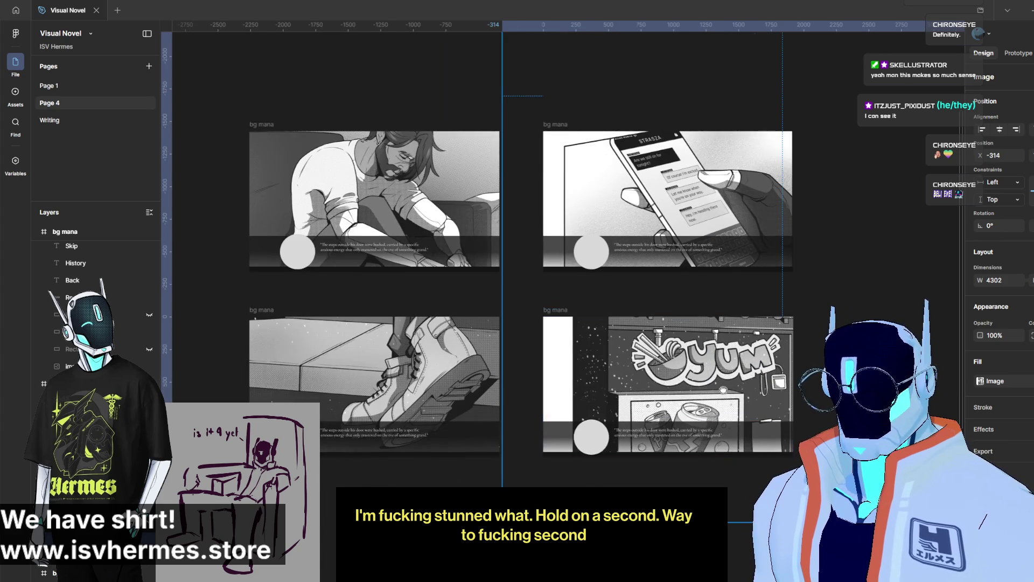
scroll(724, 377, "right", 3)
left_click_drag(904, 447, 778, 439)
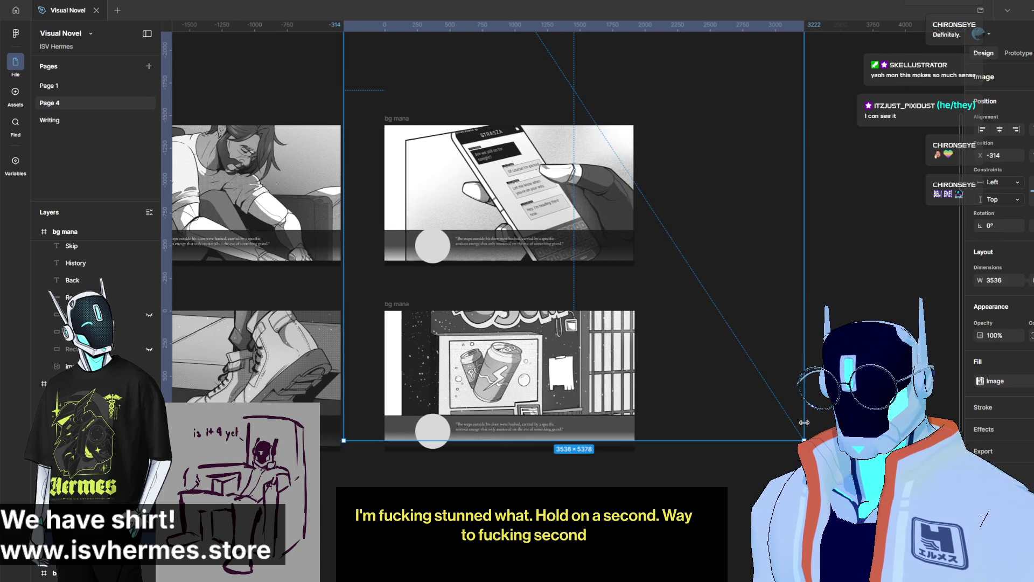
left_click_drag(550, 405, 547, 405)
left_click_drag(775, 365, 601, 401)
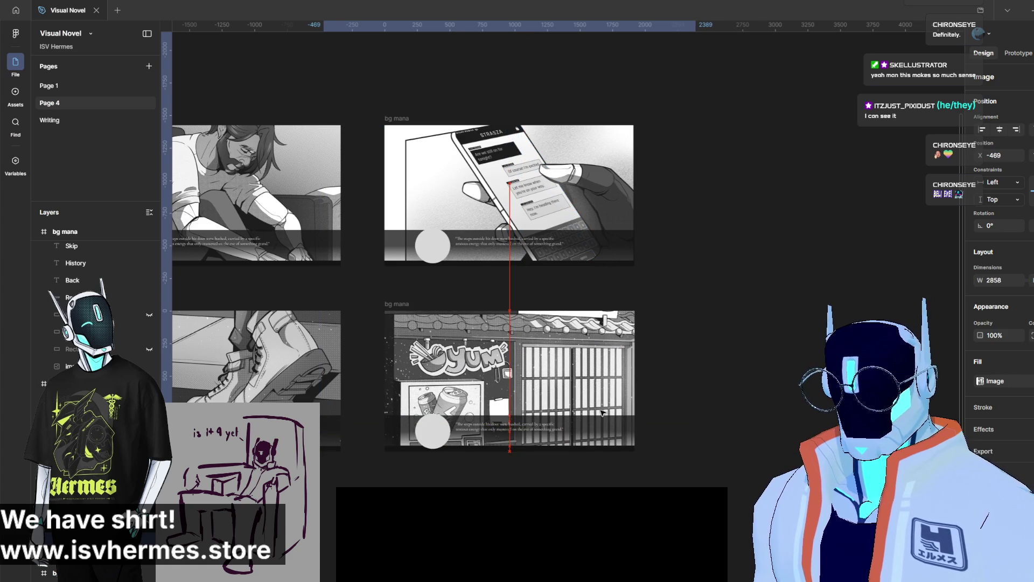
left_click_drag(601, 412, 603, 413)
left_click_drag(698, 385, 629, 410)
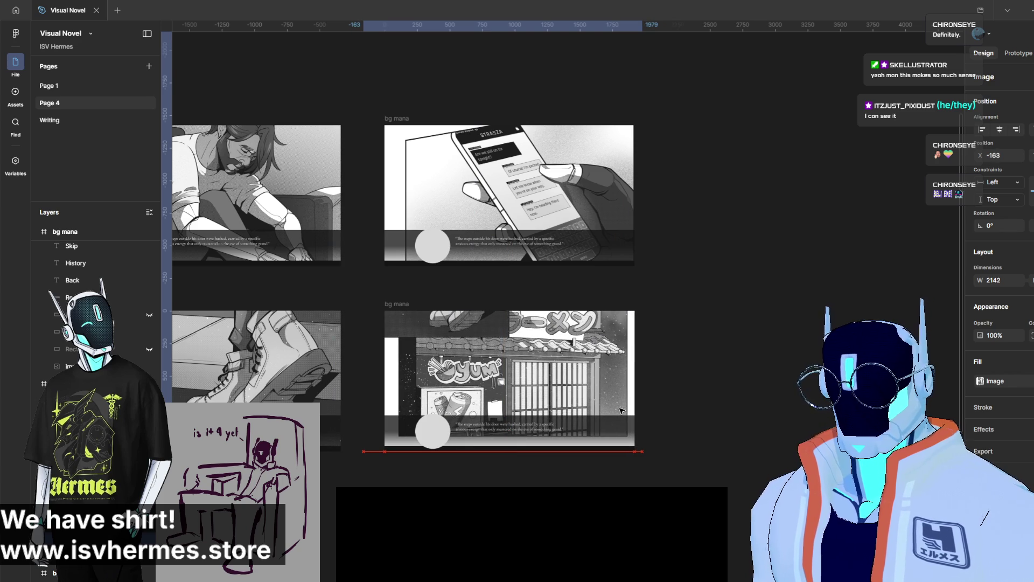
left_click(680, 393)
Step: Bring the boots mockup frame into view and select it
scroll(553, 399, "up", 5)
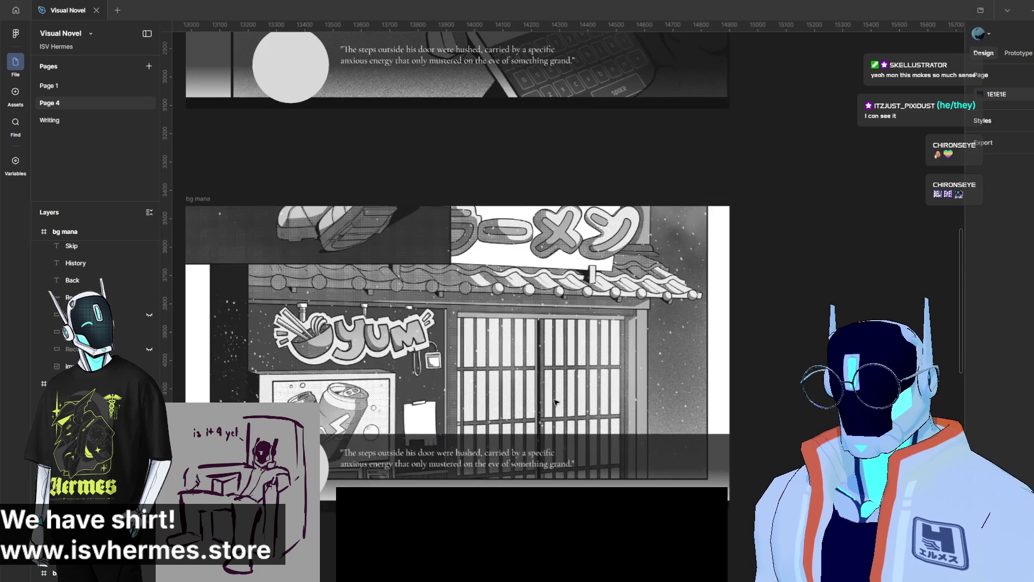
mouse_move(434, 269)
left_mouse_down()
mouse_move(692, 429)
mouse_move(719, 334)
left_mouse_up()
scroll(719, 280, "down", 3)
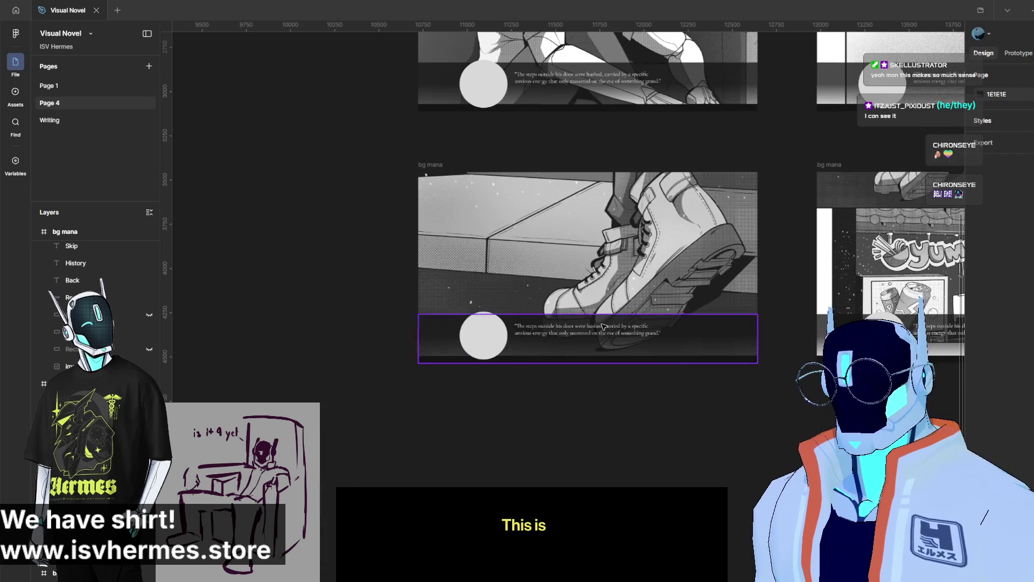
left_click(434, 167)
Step: Duplicate the boots frame below and swap its image fill for the gun-holding comic panel
key("ctrl+d")
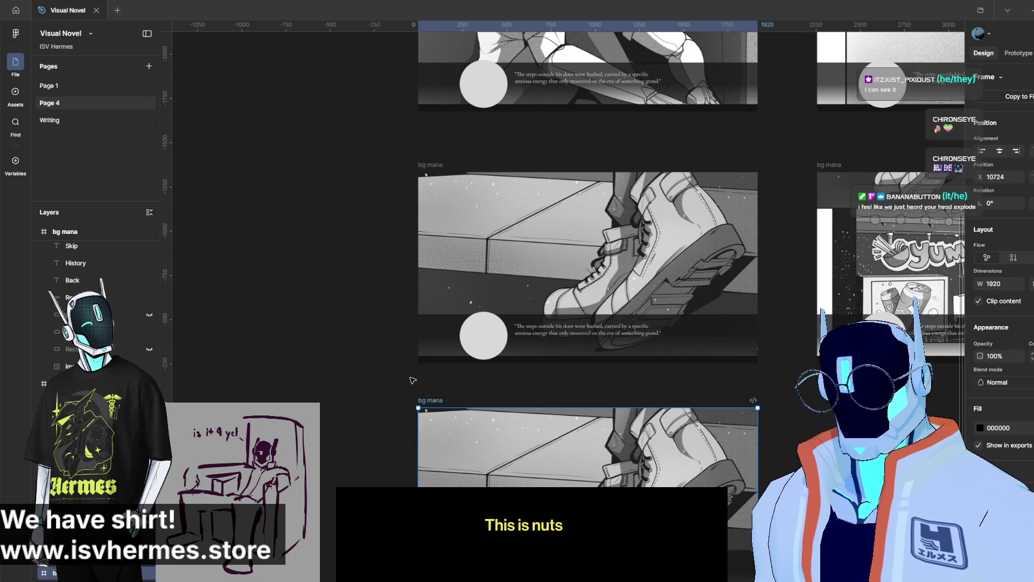
left_click(430, 387)
scroll(458, 288, "up", 5)
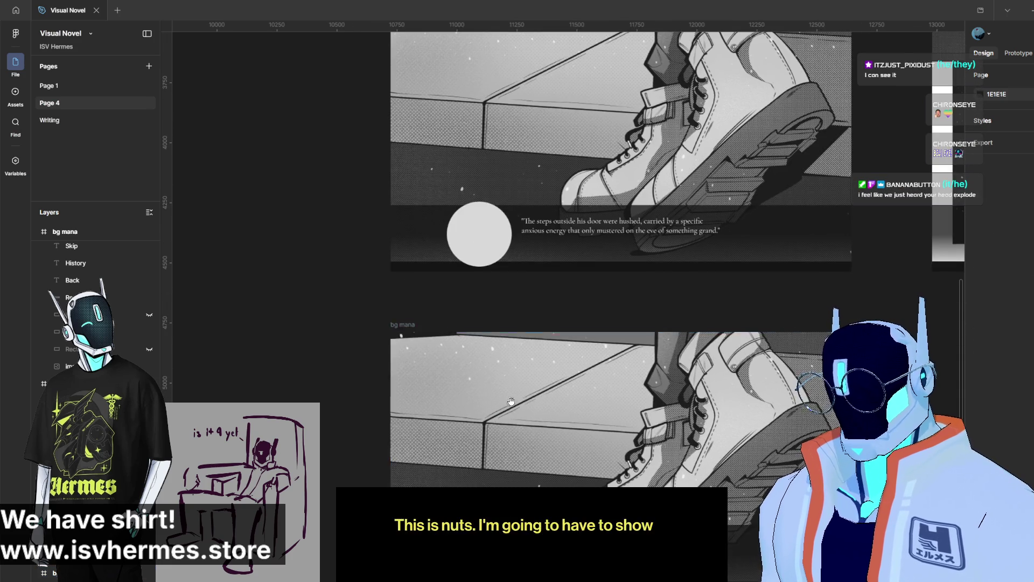
left_click(386, 247)
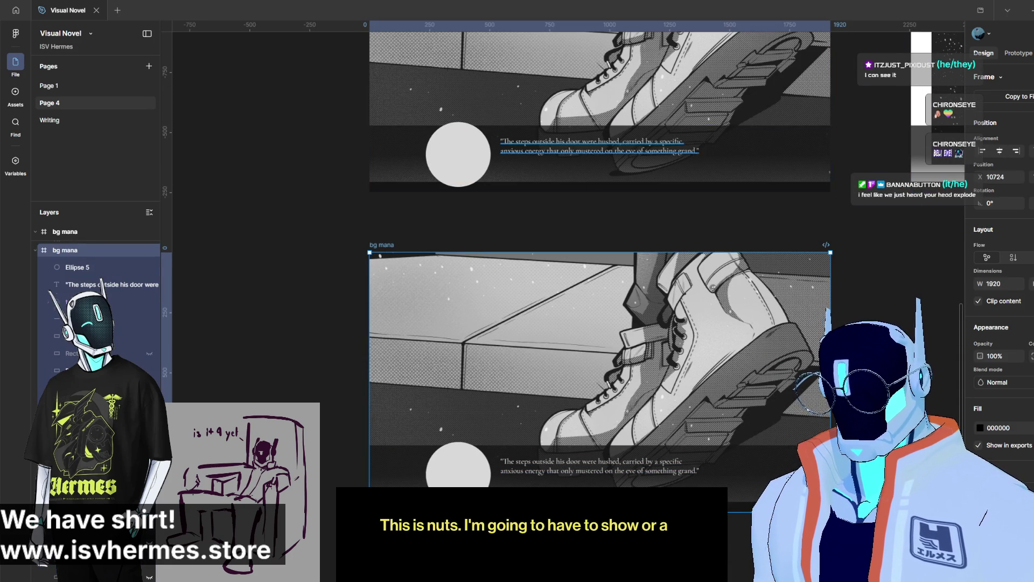
left_click(539, 323)
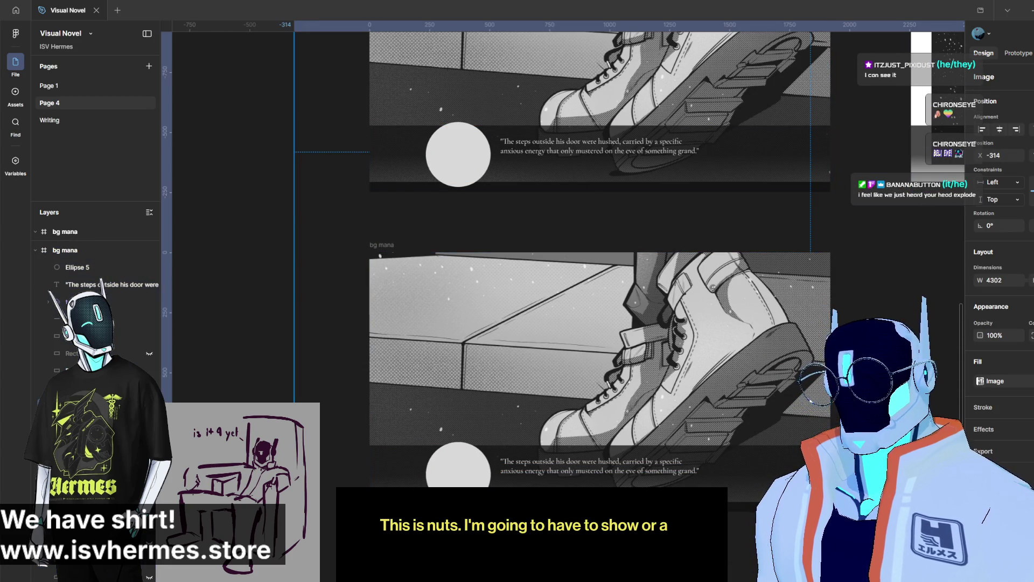
left_click(980, 380)
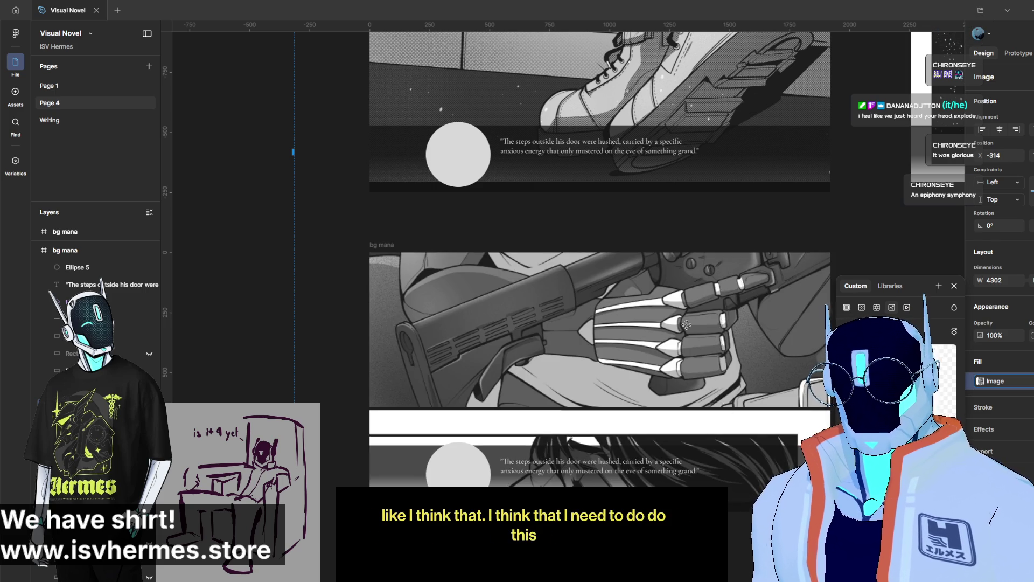
left_click_drag(620, 313, 689, 353)
key("Escape")
Step: Crop the gun image to fit the frame and place a copy of the frame to its right
scroll(670, 364, "down", 2)
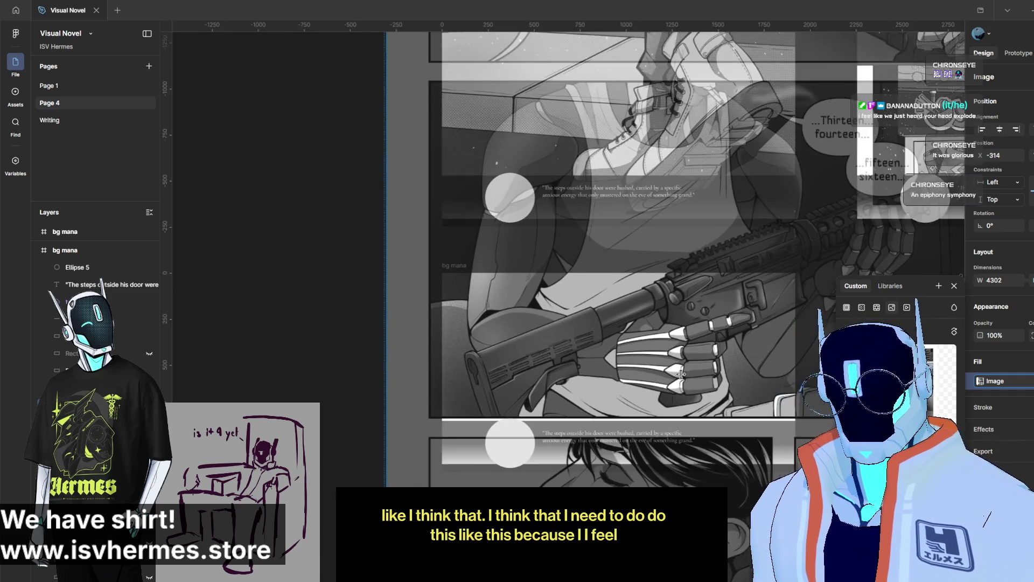
scroll(659, 368, "down", 2)
scroll(649, 371, "down", 2)
left_click_drag(649, 372, 626, 406)
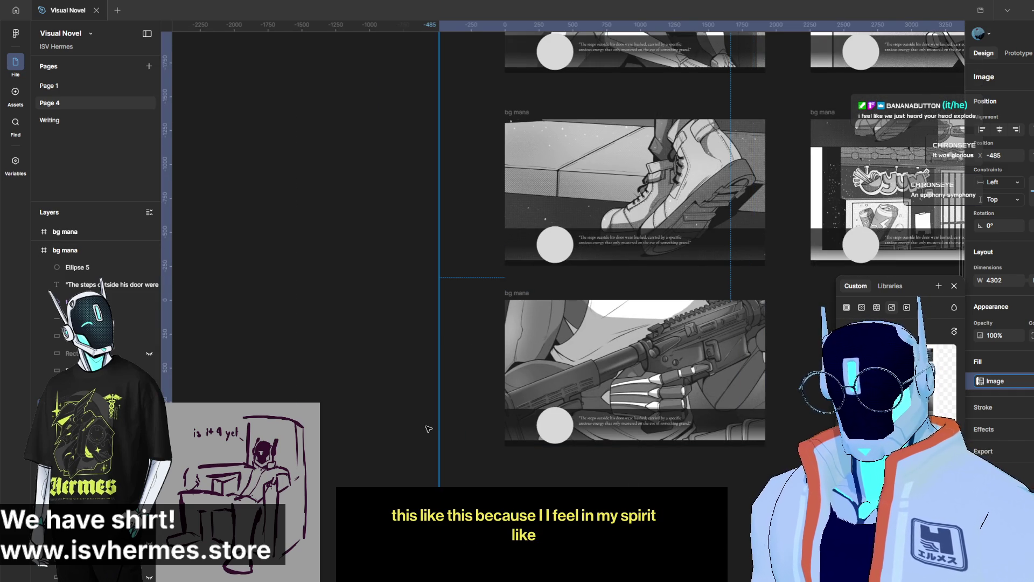
mouse_move(438, 423)
left_mouse_down()
mouse_move(462, 406)
mouse_move(634, 364)
left_mouse_up()
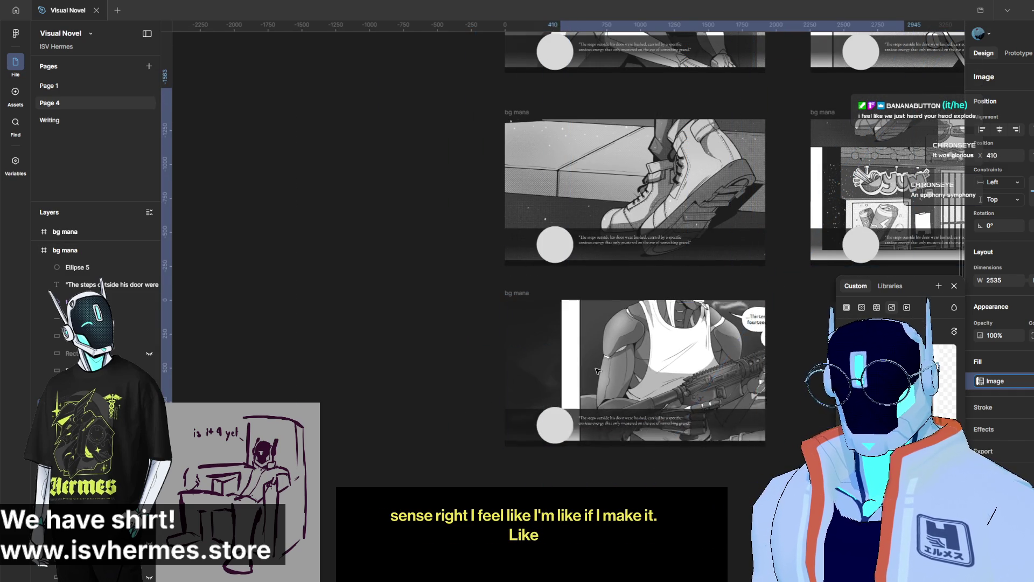
key("Escape")
key("Escape")
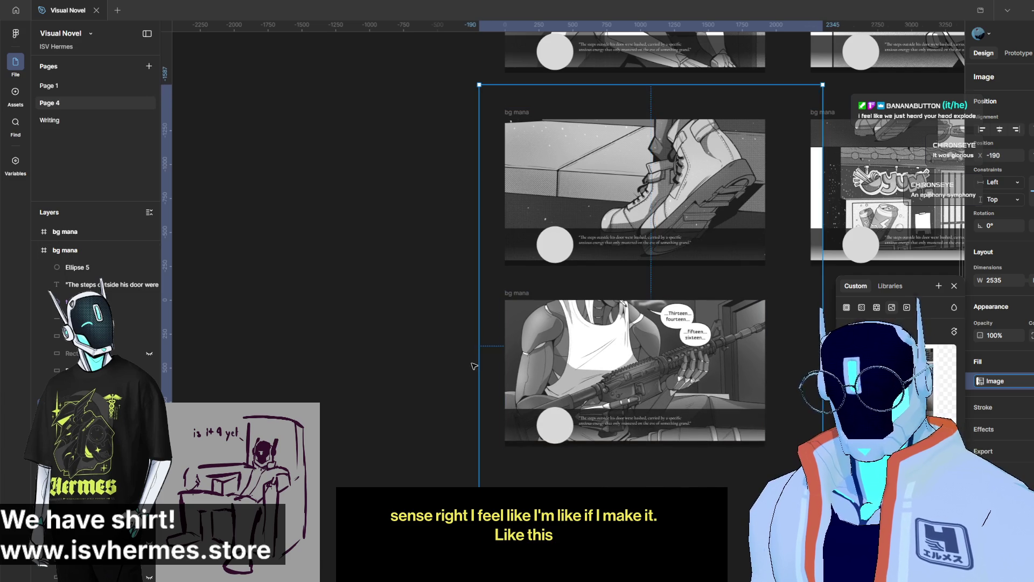
scroll(314, 323, "right", 3)
left_click(314, 323)
left_click_drag(347, 283, 667, 280)
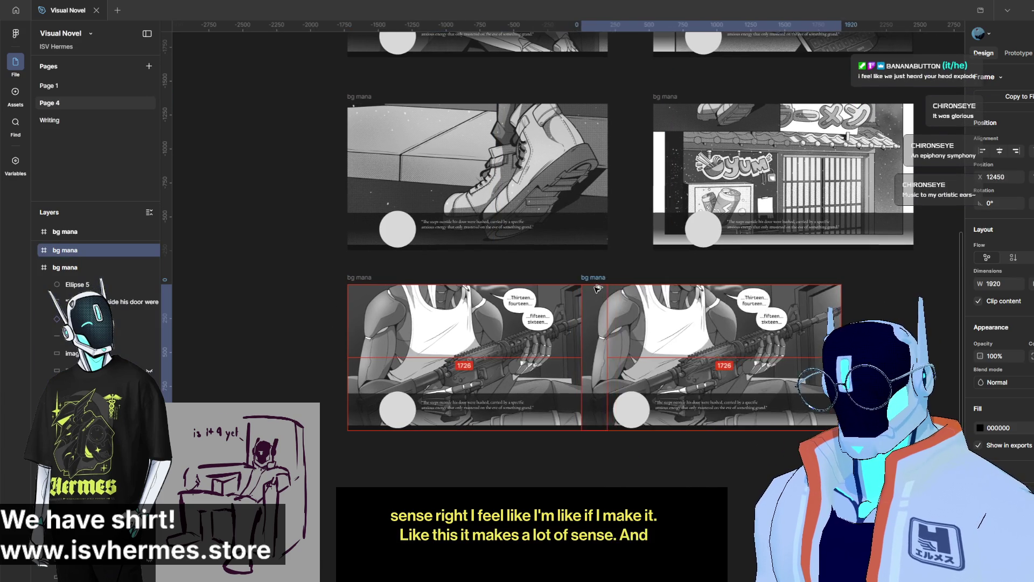
Step: Enlarge and slide the copied frame's image onto the close-up of the man's face
scroll(653, 344, "right", 3)
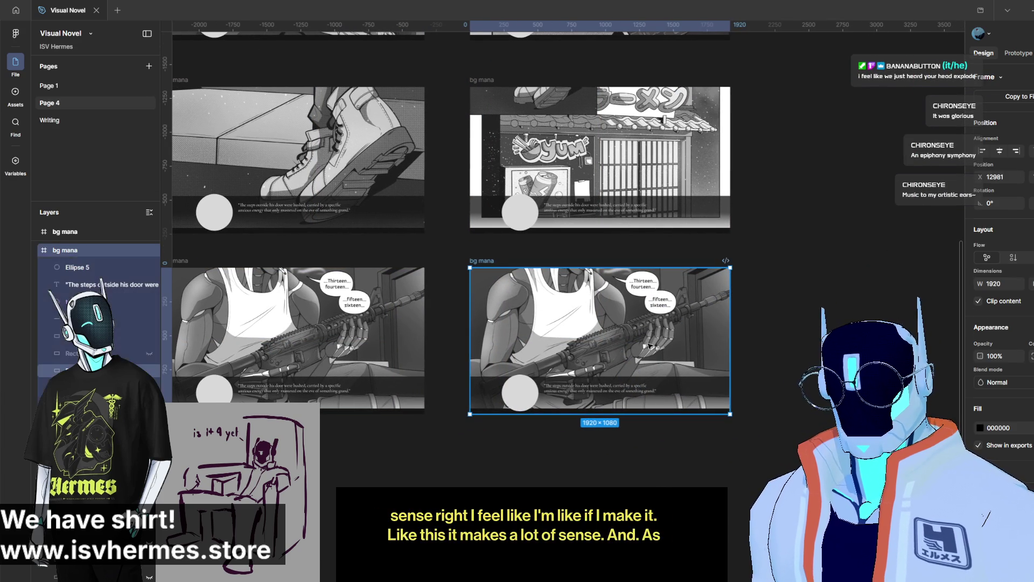
left_click(653, 344)
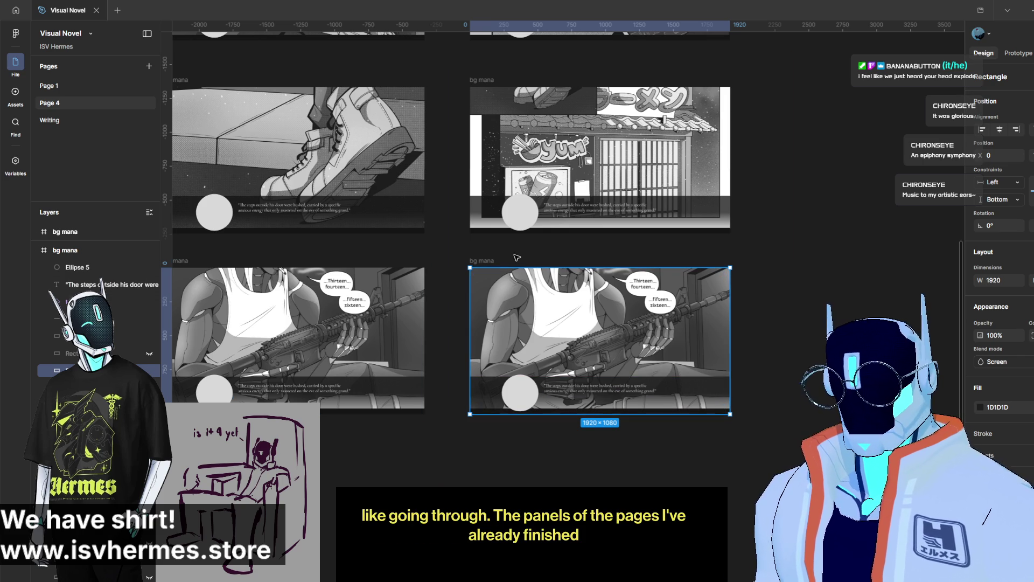
left_click(482, 261)
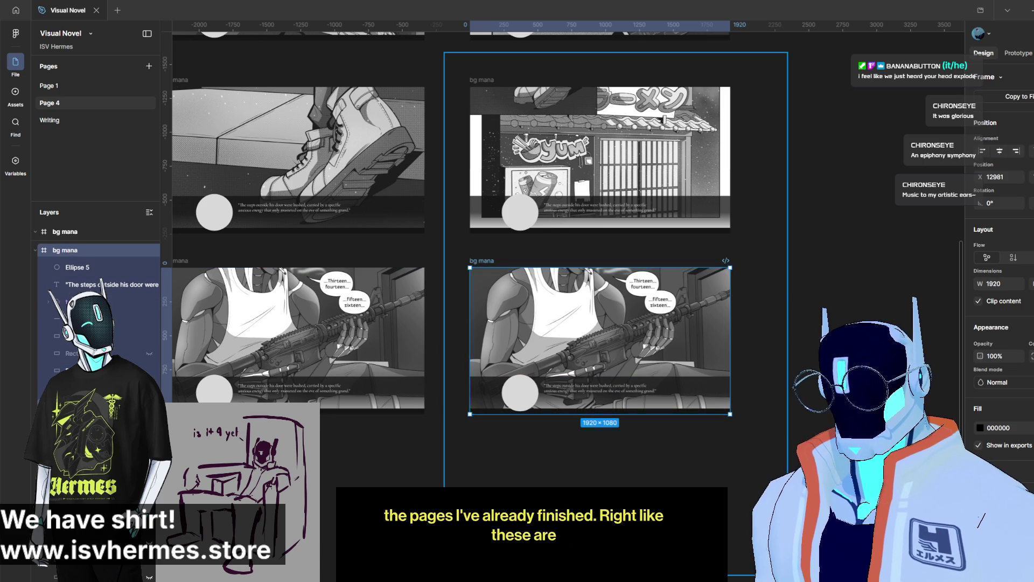
left_click(615, 458)
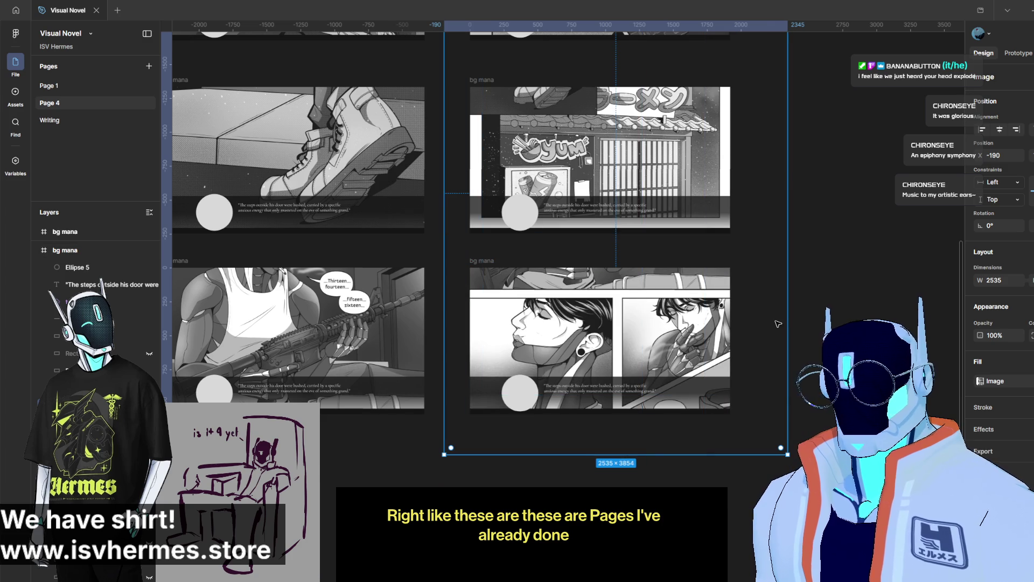
left_click_drag(785, 321, 894, 321)
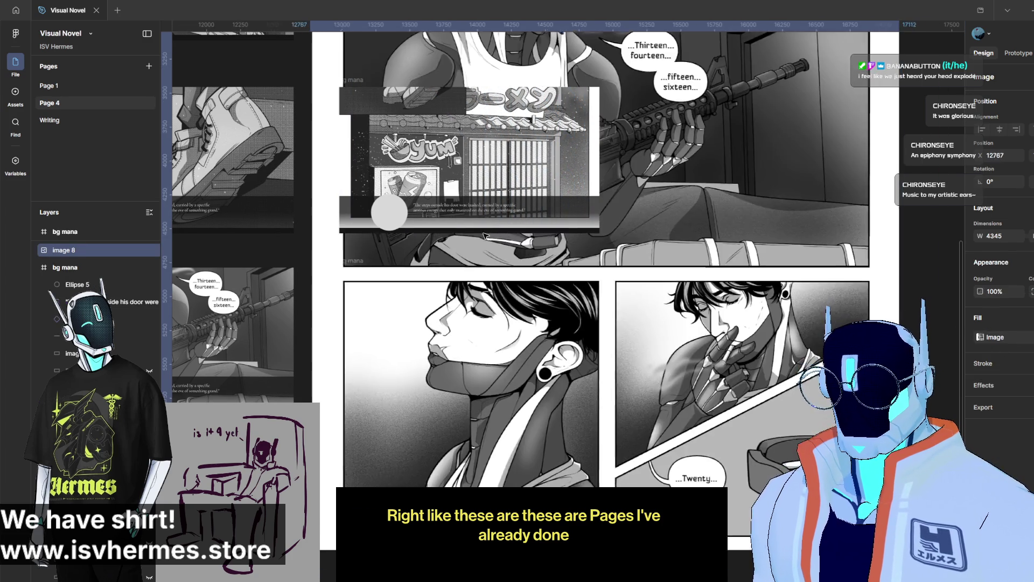
left_click_drag(894, 321, 477, 235)
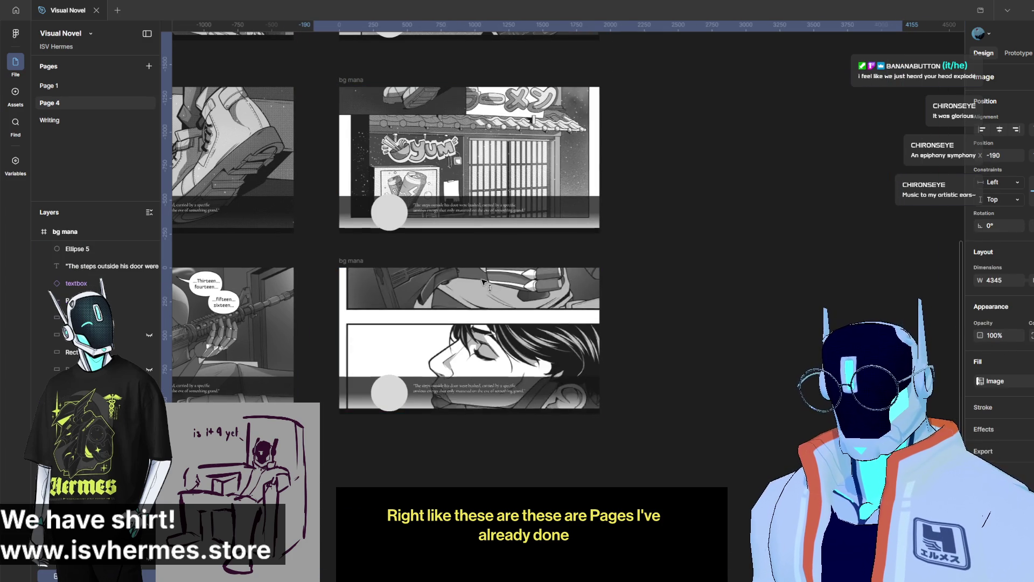
key("ctrl+z")
key("ctrl+z")
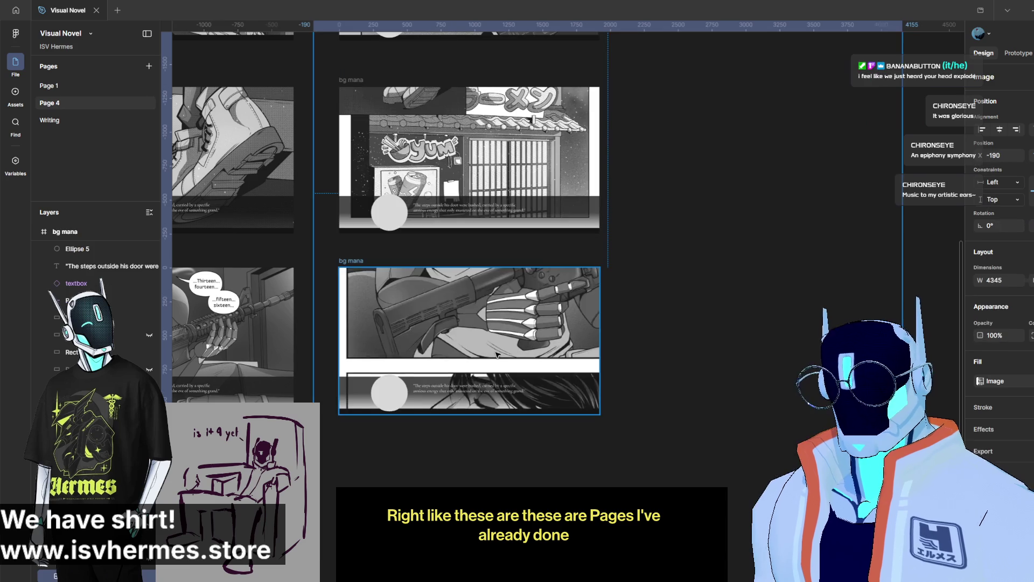
left_click_drag(500, 315, 496, 294)
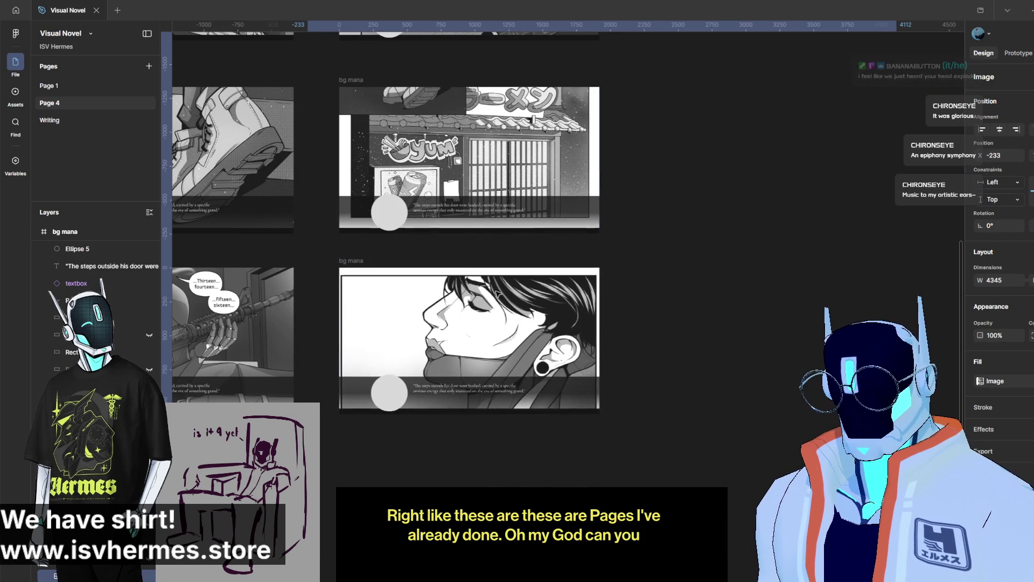
left_click(404, 455)
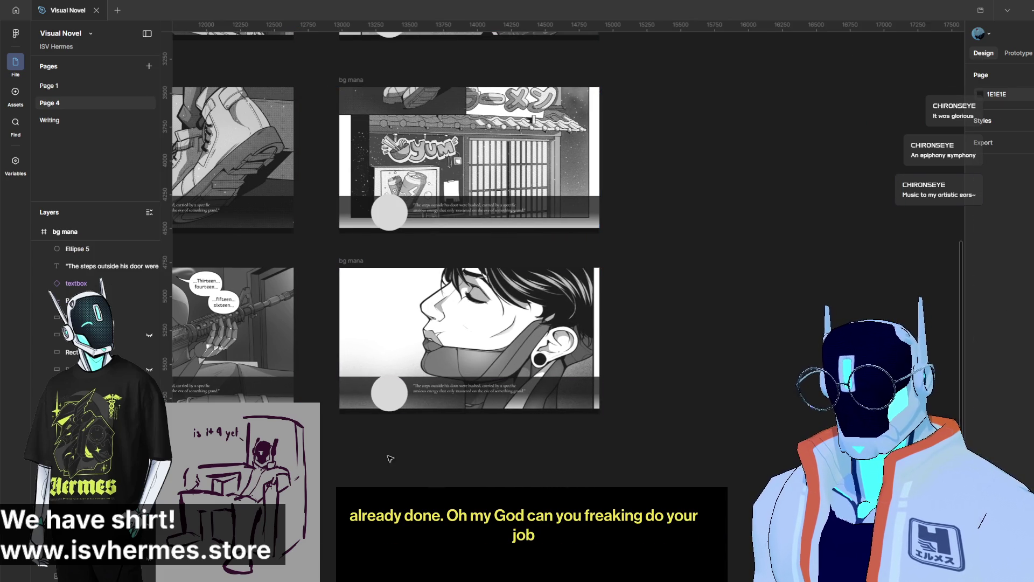
Step: Select the grey placeholder circles in the mockups' dialogue boxes and delete them
scroll(446, 431, "up", 3, "ctrl")
scroll(448, 429, "down", 2)
scroll(450, 427, "up", 2)
scroll(450, 427, "down", 3)
scroll(488, 429, "down", 5)
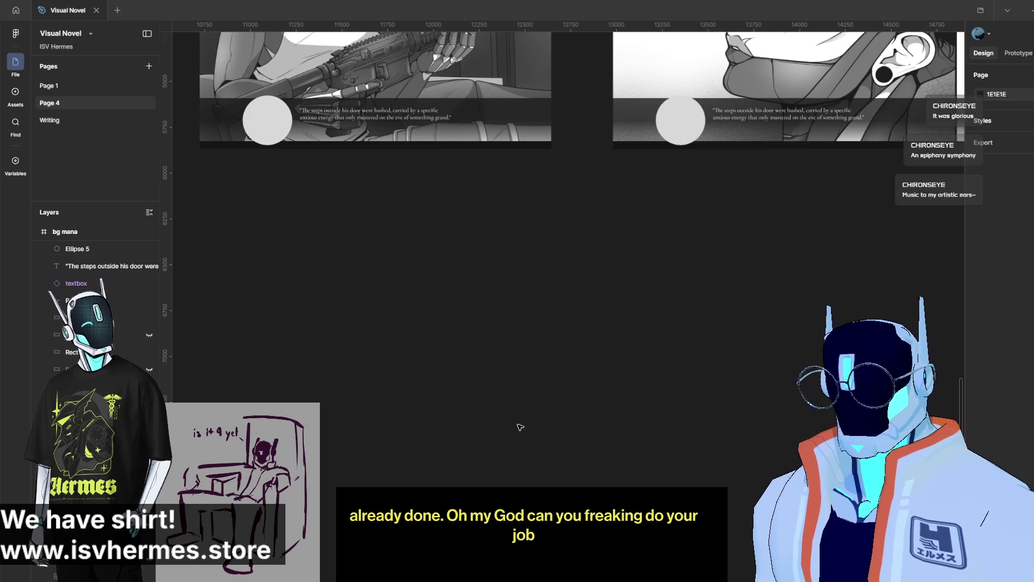
scroll(480, 421, "up", 2)
scroll(534, 340, "up", 1)
scroll(533, 340, "right", 2)
scroll(534, 339, "right", 2)
scroll(534, 339, "right", 2)
scroll(579, 387, "up", 3)
scroll(579, 386, "left", 3)
scroll(579, 386, "up", 3)
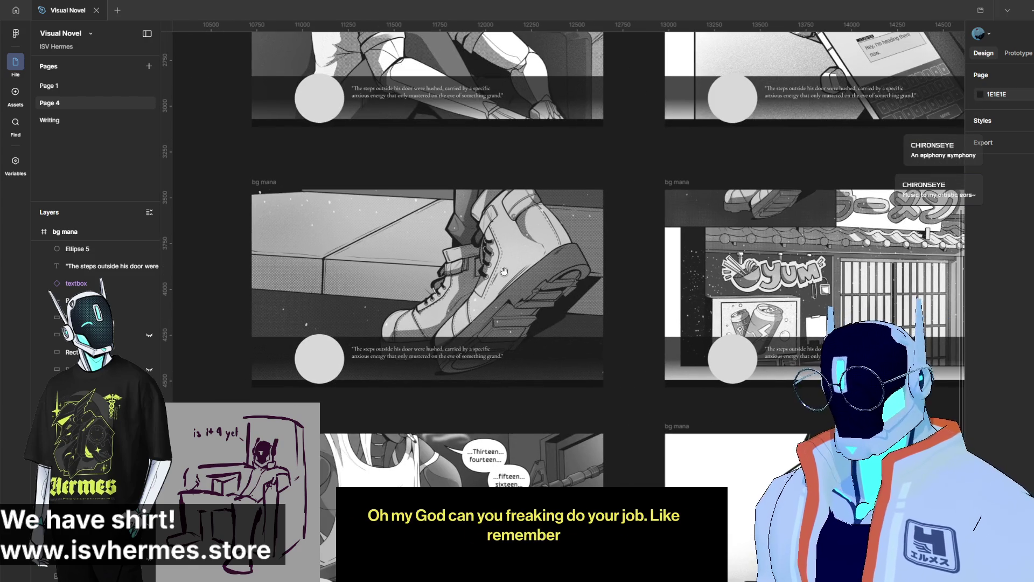
scroll(485, 323, "up", 3)
scroll(444, 293, "up", 1)
scroll(444, 294, "left", 2)
scroll(457, 334, "down", 4)
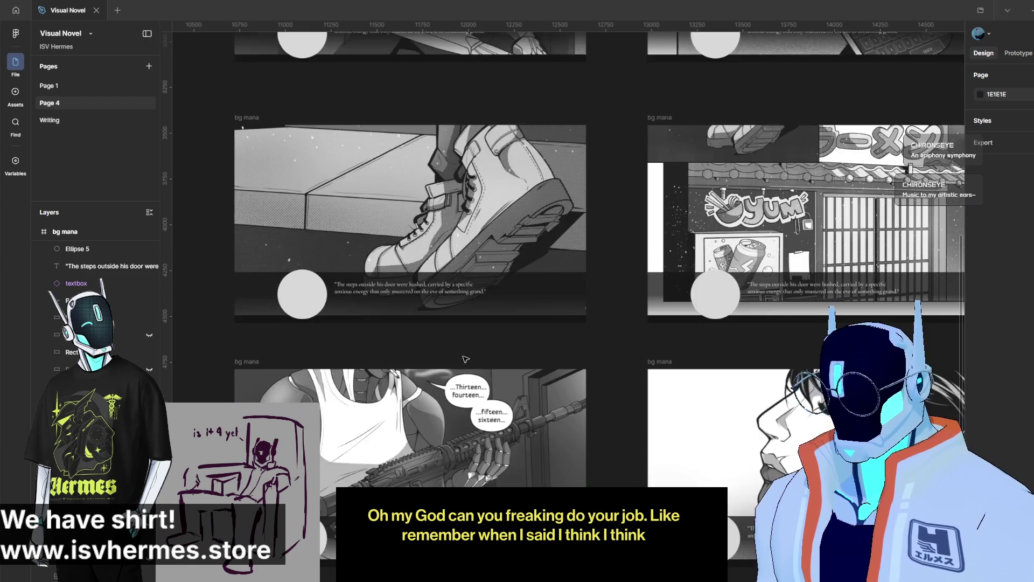
scroll(461, 357, "down", 2)
scroll(466, 365, "down", 2)
left_click(715, 303)
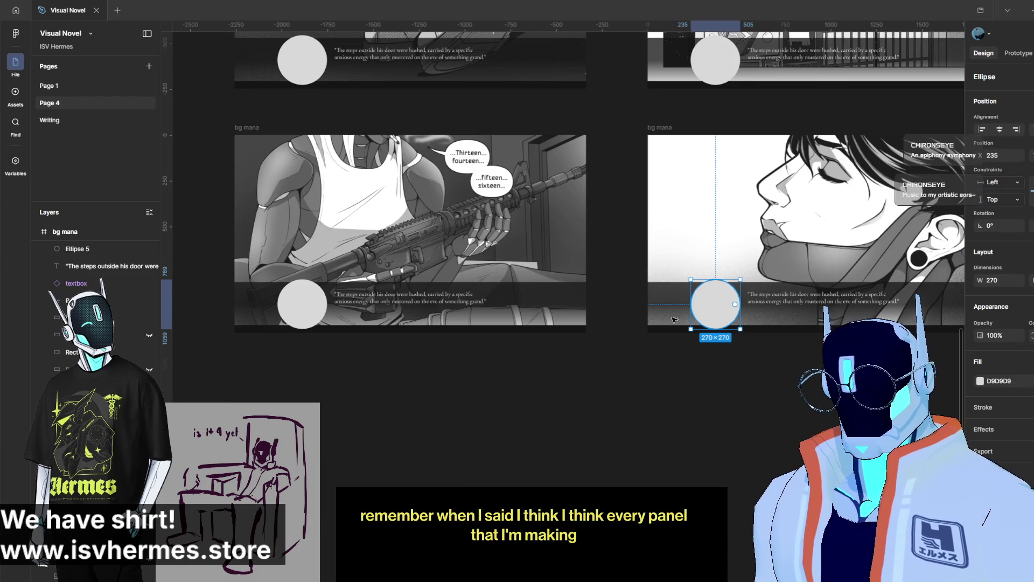
left_click(302, 303, "shift")
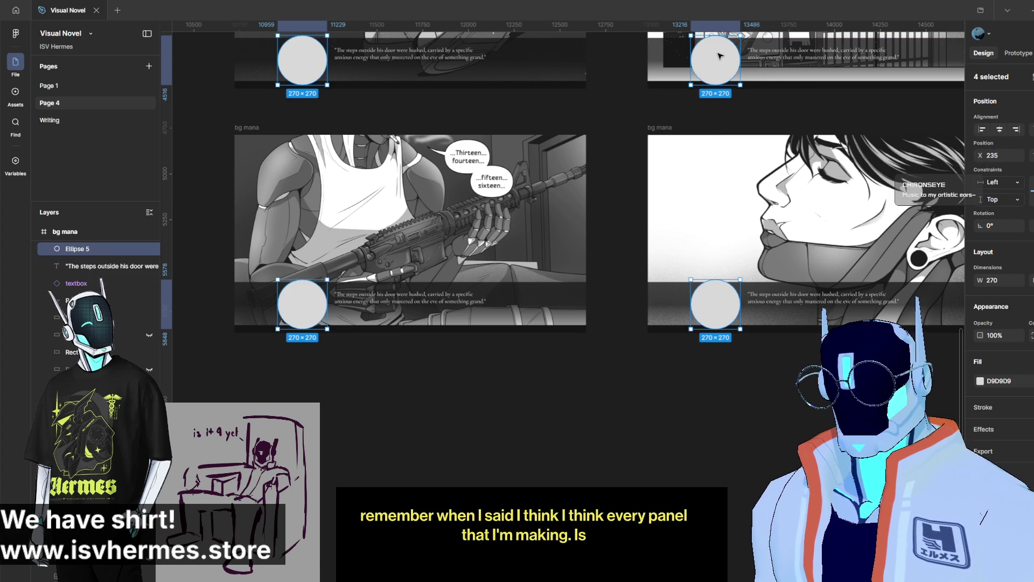
left_click(617, 191)
scroll(618, 190, "up", 6)
left_click(302, 162)
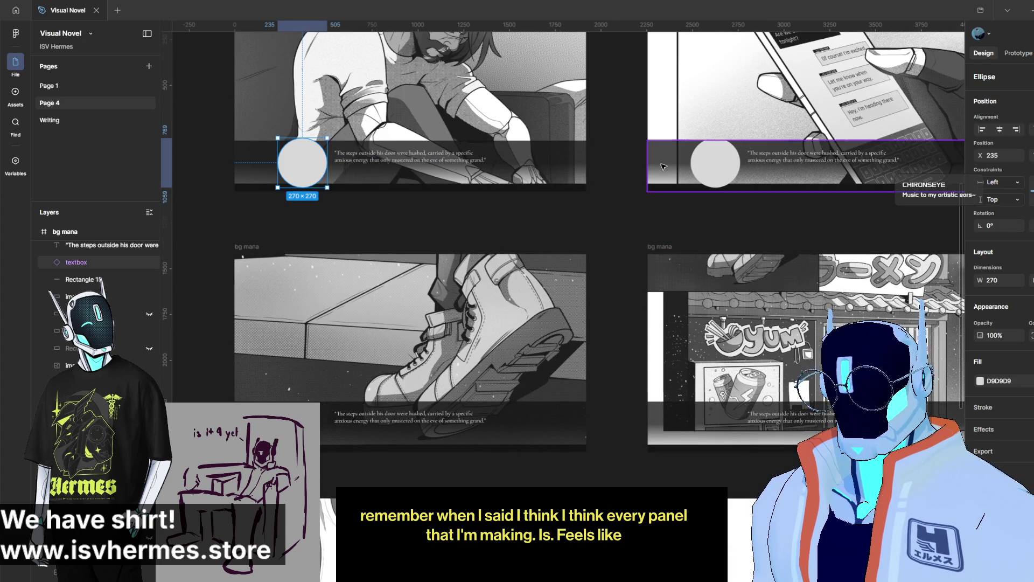
left_click(715, 162, "shift")
key("Delete")
Step: Pan across the face, boot and ramen mockups to check them, then place a rifle-mockup copy below the original
scroll(666, 237, "down", 2)
scroll(666, 237, "down", 7)
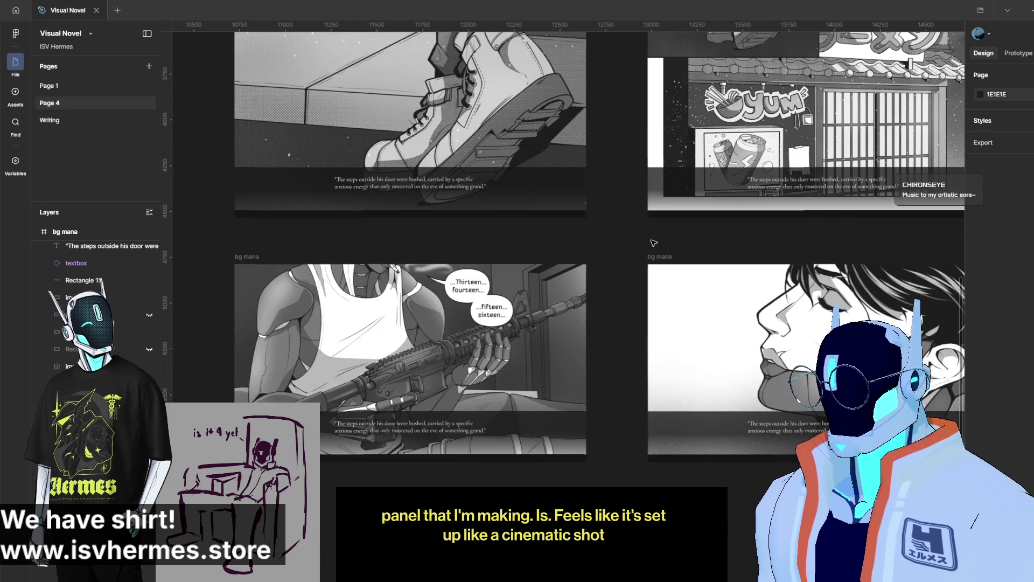
left_click_drag(744, 75, 542, 229)
scroll(542, 229, "up", 3)
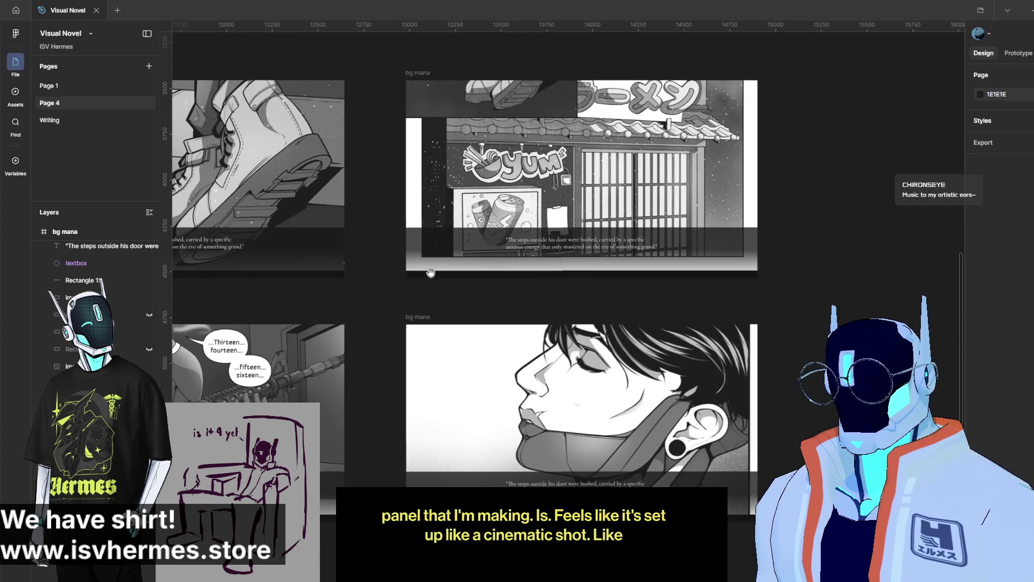
left_click_drag(431, 272, 682, 280)
scroll(585, 224, "down", 3)
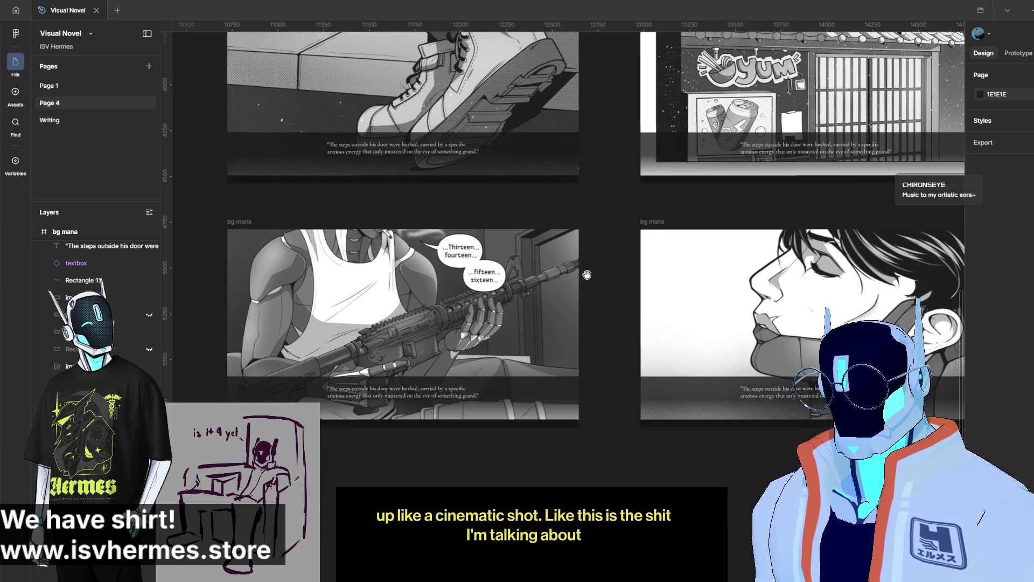
scroll(519, 294, "down", 4)
scroll(517, 301, "up", 4)
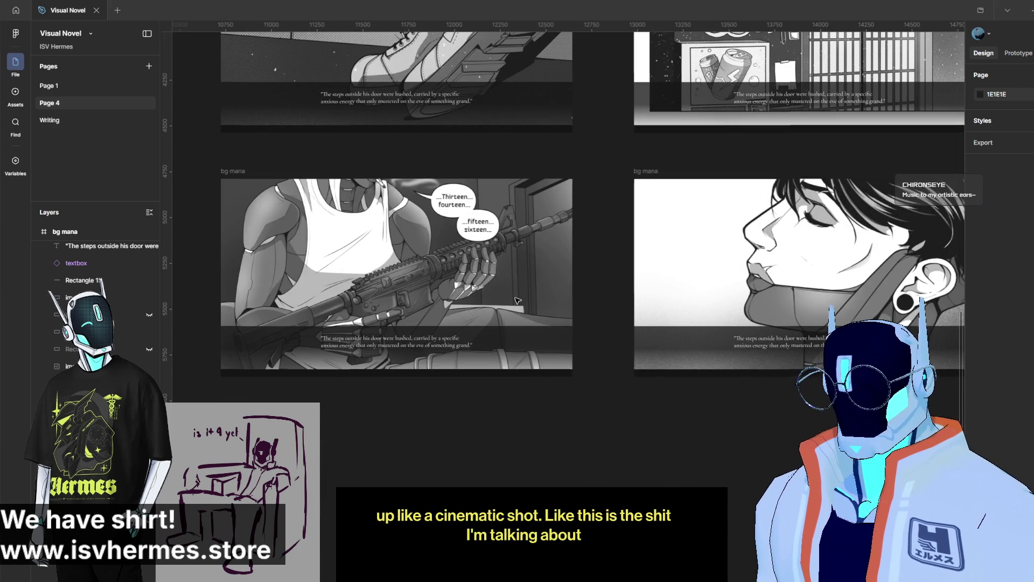
scroll(517, 301, "down", 1)
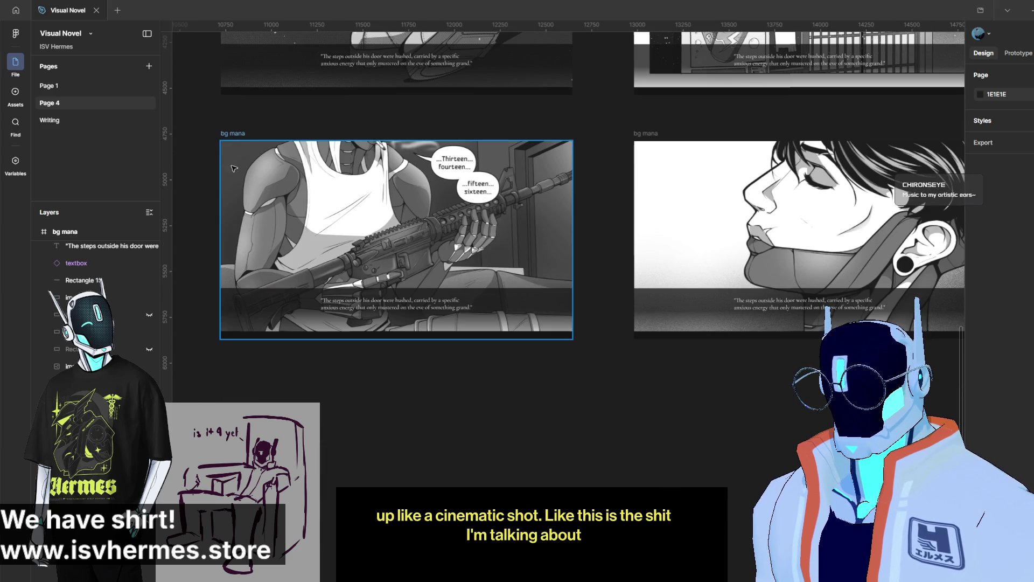
left_click_drag(241, 134, 241, 374)
Step: Place the ashtray and gun-parts image into the copied panel, enlarged and shifted left
left_click(389, 431)
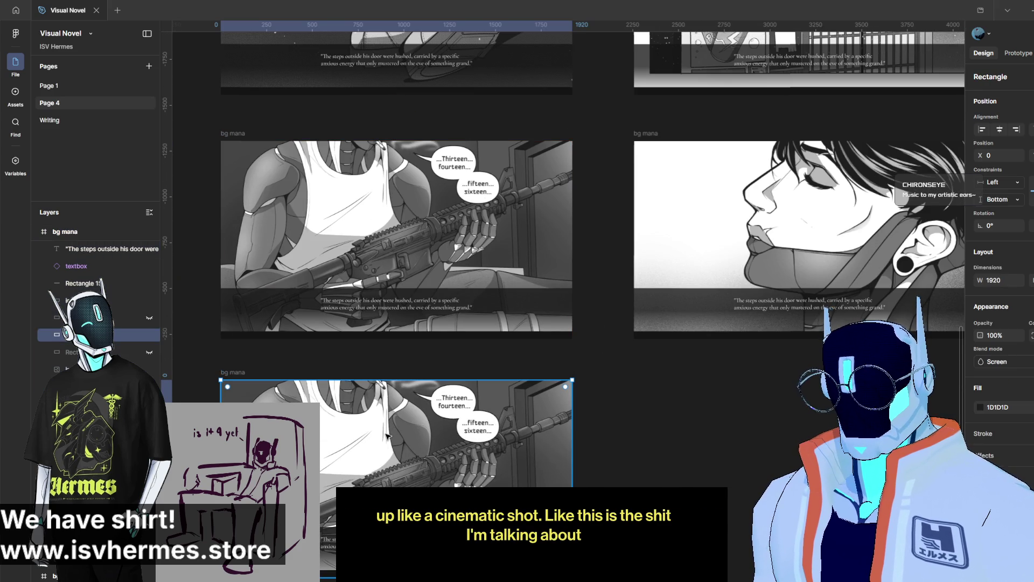
scroll(389, 431, "down", 1)
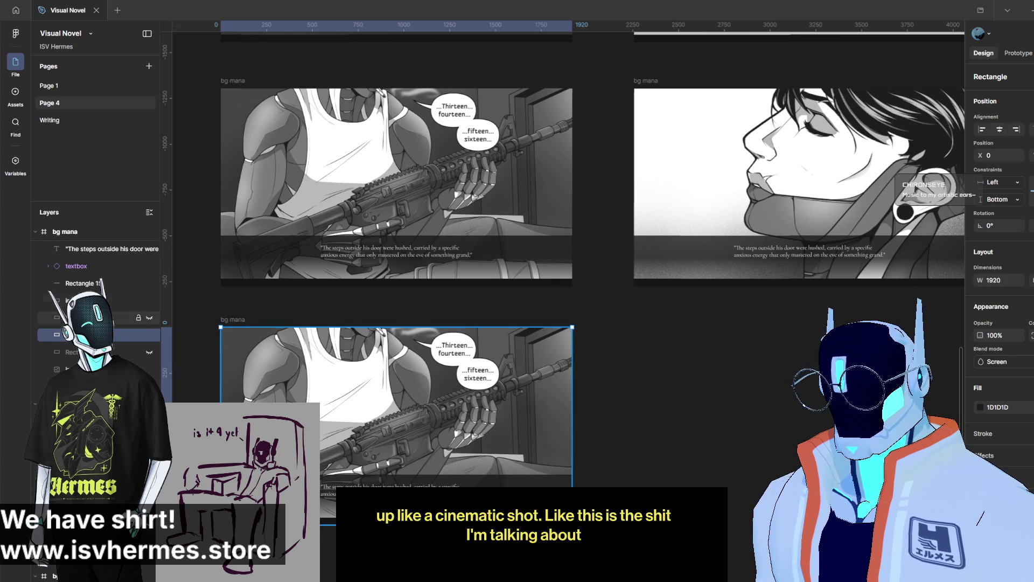
mouse_move(378, 377)
left_mouse_down()
mouse_move(379, 467)
mouse_move(638, 418)
mouse_move(495, 444)
left_mouse_up()
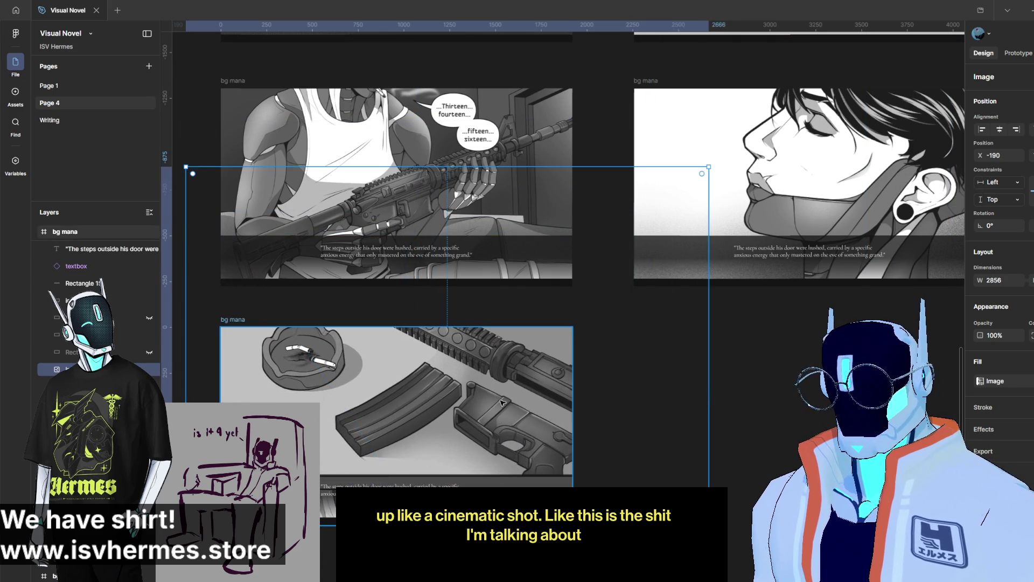
left_click_drag(696, 401, 452, 412)
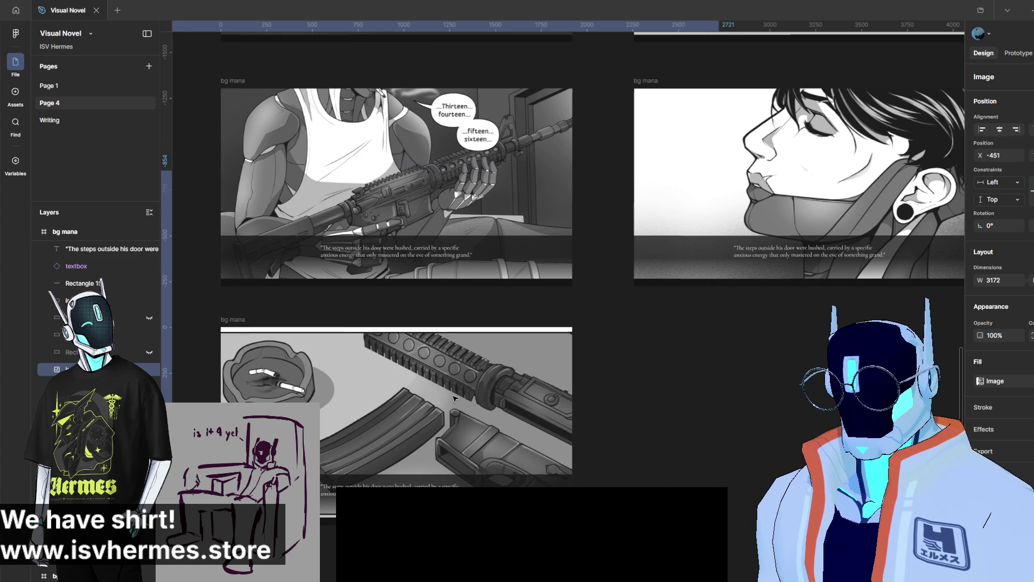
left_click(686, 423)
Step: Duplicate the ashtray panel to its right
scroll(686, 423, "up", 3)
scroll(685, 422, "down", 3)
scroll(695, 404, "down", 1)
scroll(702, 379, "up", 3)
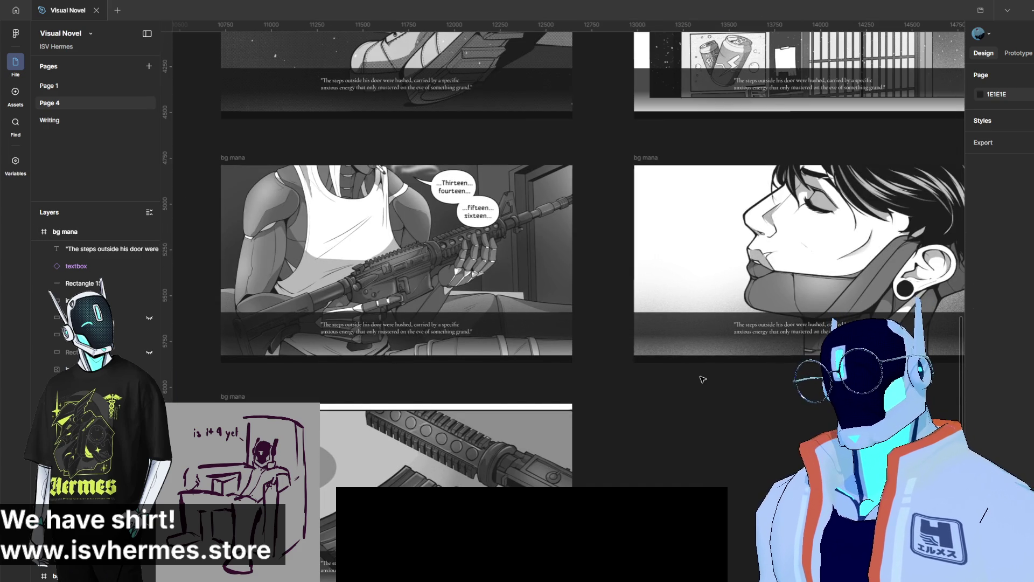
scroll(691, 380, "up", 4)
scroll(691, 379, "up", 5)
scroll(593, 431, "down", 5)
scroll(495, 484, "down", 7)
scroll(488, 463, "down", 5)
scroll(512, 442, "up", 5)
scroll(533, 431, "up", 1)
scroll(552, 420, "up", 7)
scroll(552, 426, "up", 1)
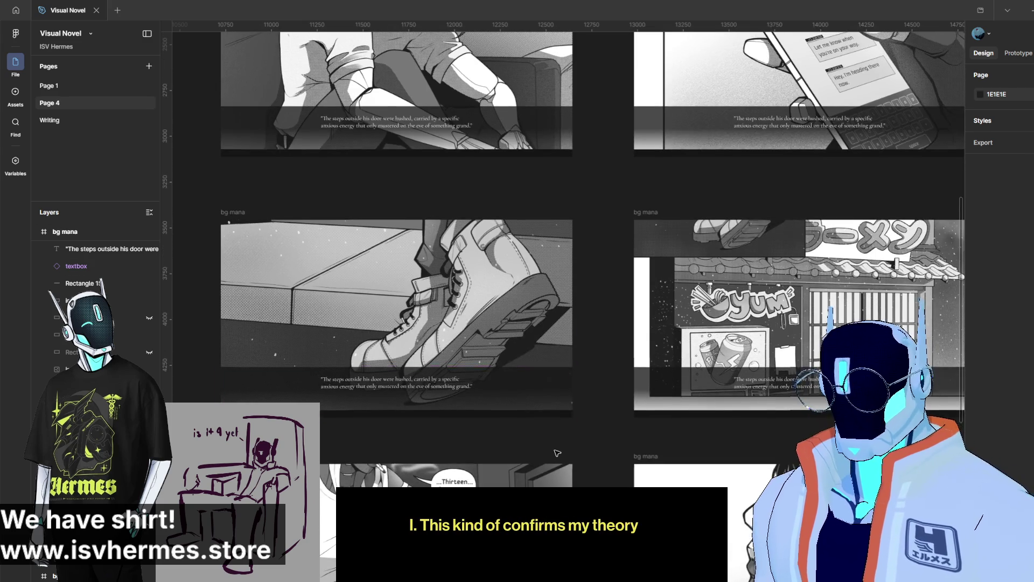
scroll(554, 430, "up", 2)
scroll(558, 447, "up", 5)
scroll(560, 460, "up", 1)
scroll(561, 460, "down", 7)
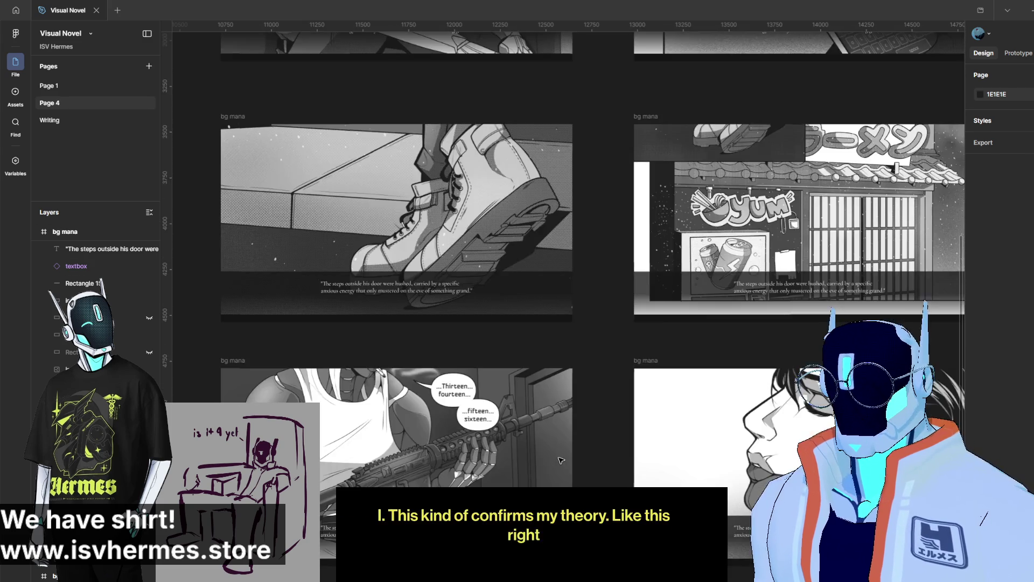
scroll(561, 460, "down", 5)
scroll(561, 460, "down", 1)
scroll(561, 460, "down", 1)
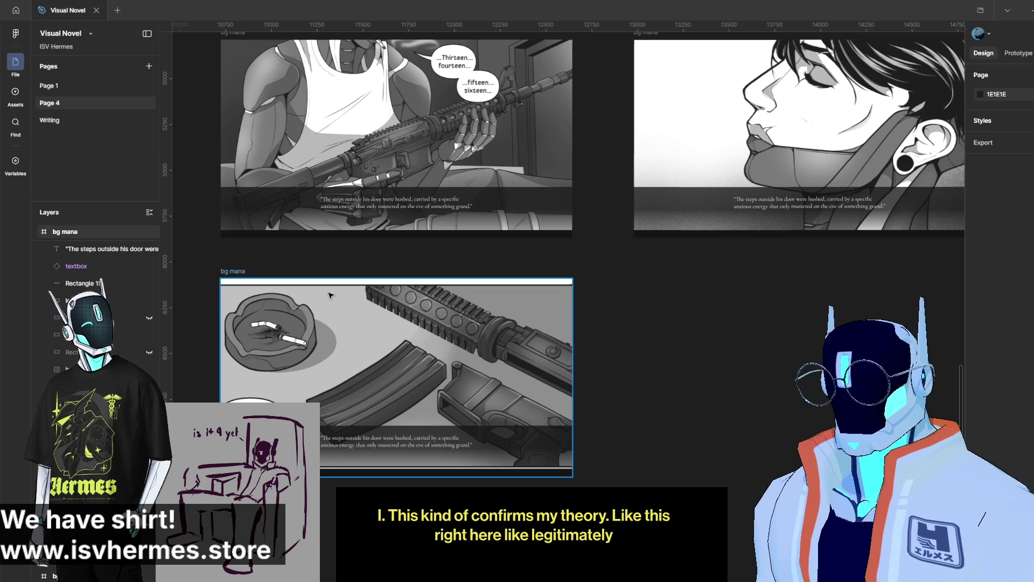
left_click_drag(239, 271, 639, 273, "alt")
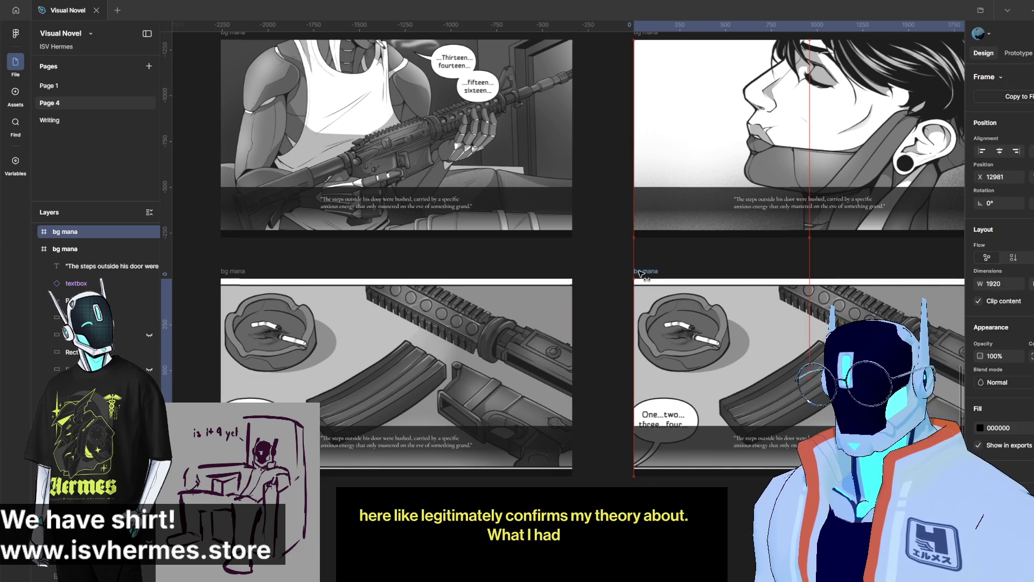
Step: Move the copy's background image down and replace its fill with the pencil sketch
scroll(639, 274, "right", 5)
left_click(499, 270)
key("Escape")
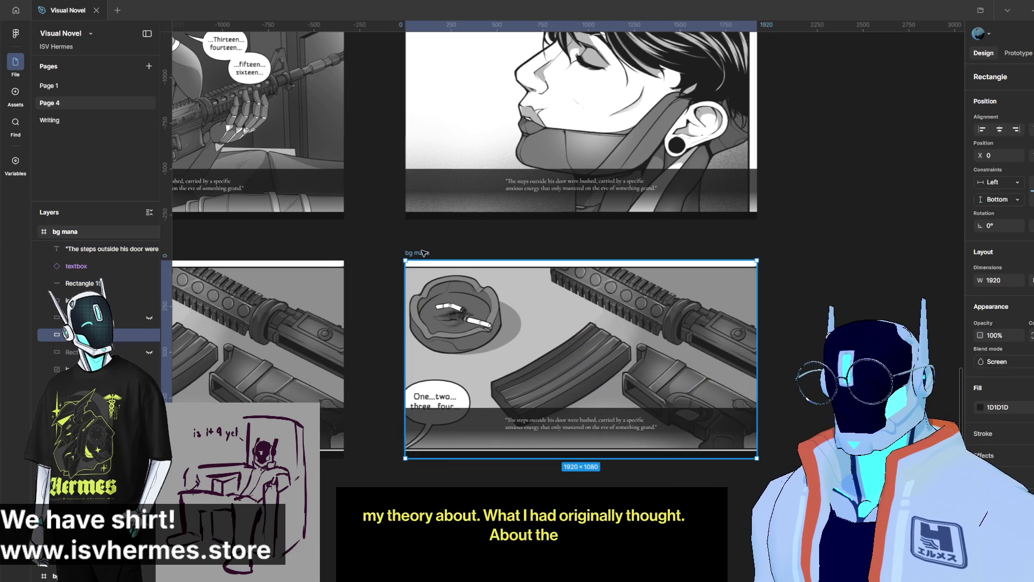
left_click(537, 299)
left_click_drag(537, 299, 537, 436)
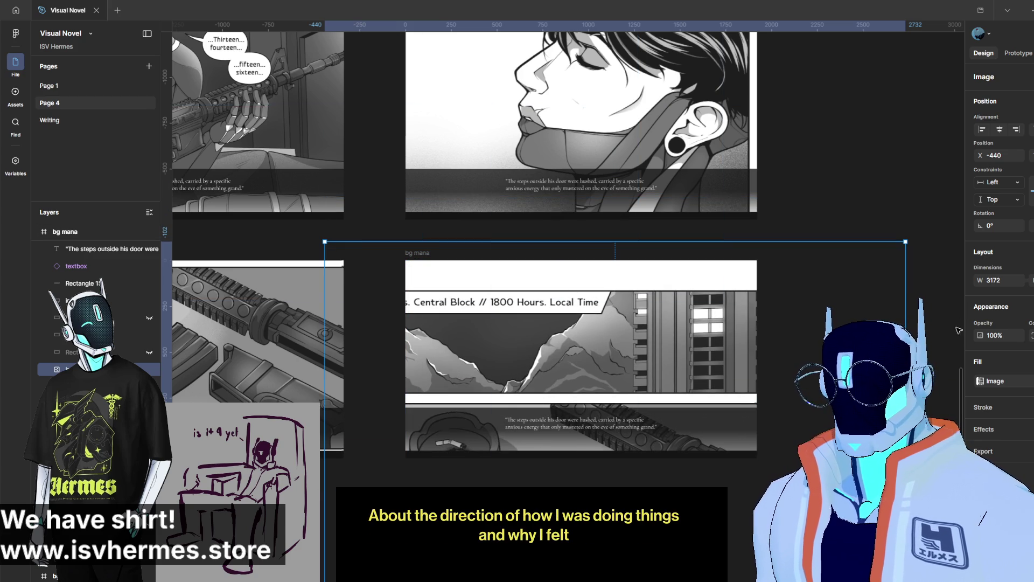
left_click(981, 380)
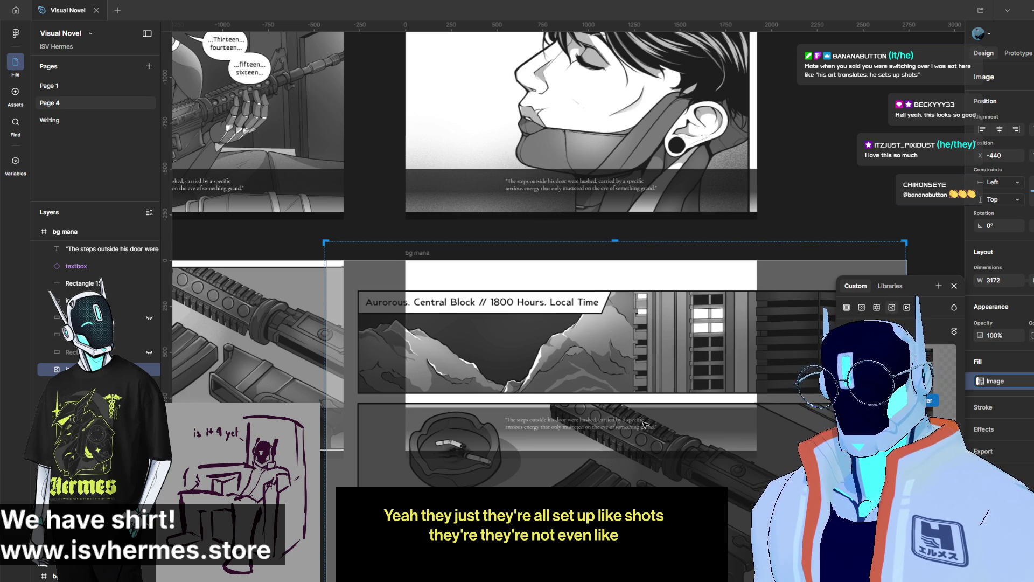
left_click(853, 207)
Step: Duplicate the sketch panel below the original and set its image to fill the frame
scroll(743, 432, "down", 2)
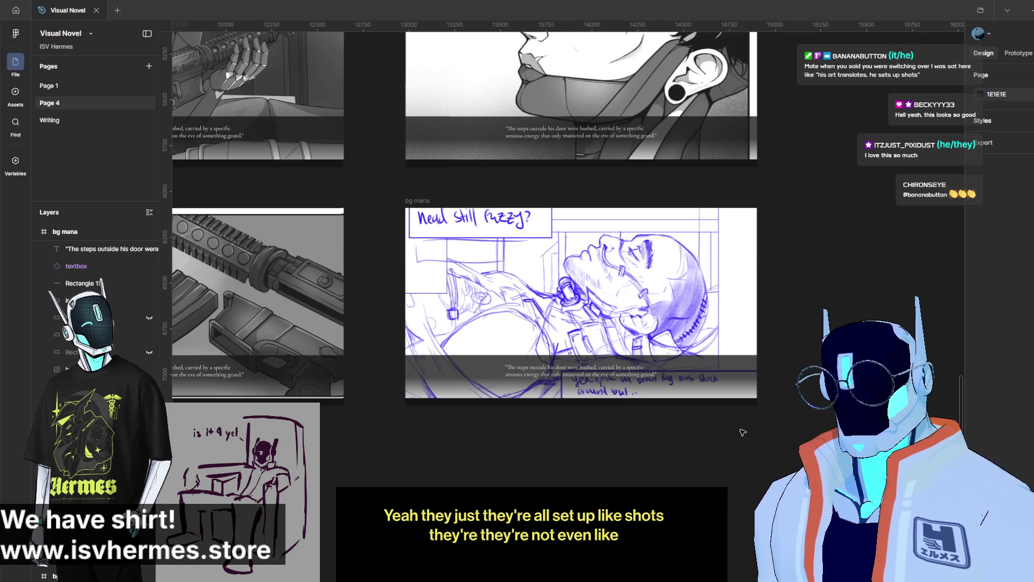
left_click(437, 199)
key("ctrl+d")
scroll(439, 195, "down", 5)
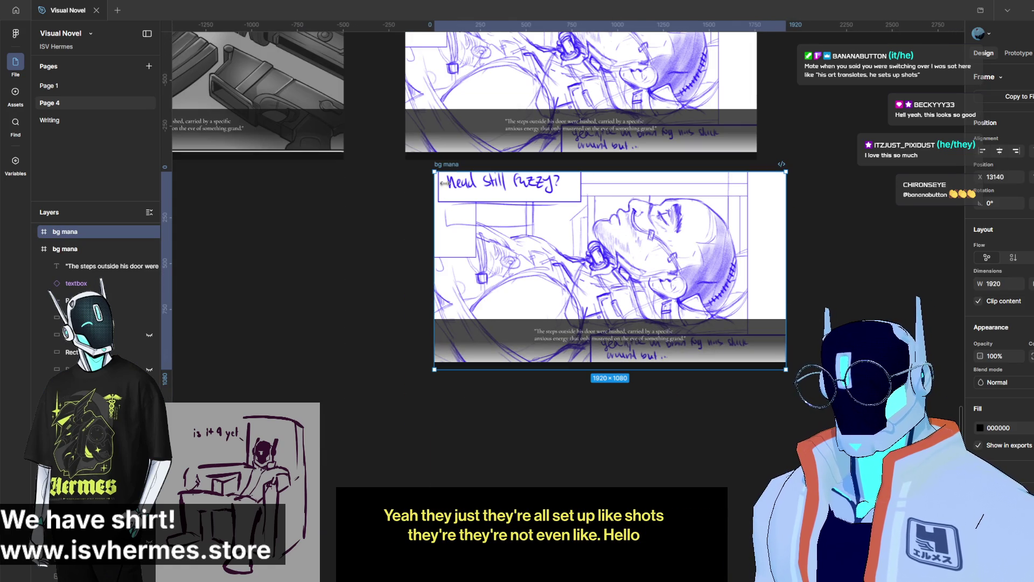
left_click_drag(547, 235, 517, 277)
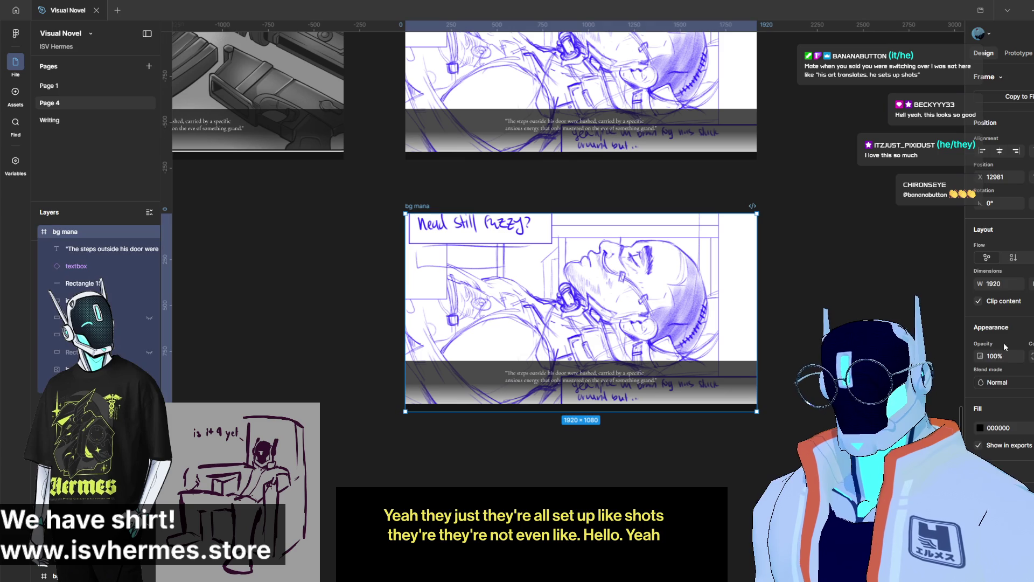
mouse_move(619, 401)
left_mouse_down()
mouse_move(621, 261)
mouse_move(632, 256)
mouse_move(543, 339)
left_mouse_up()
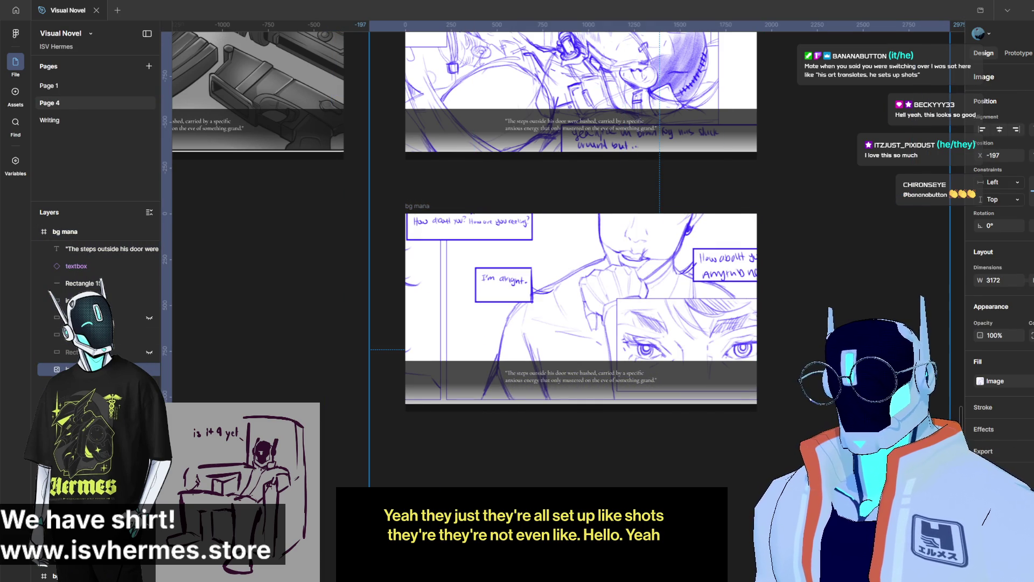
left_click(981, 381)
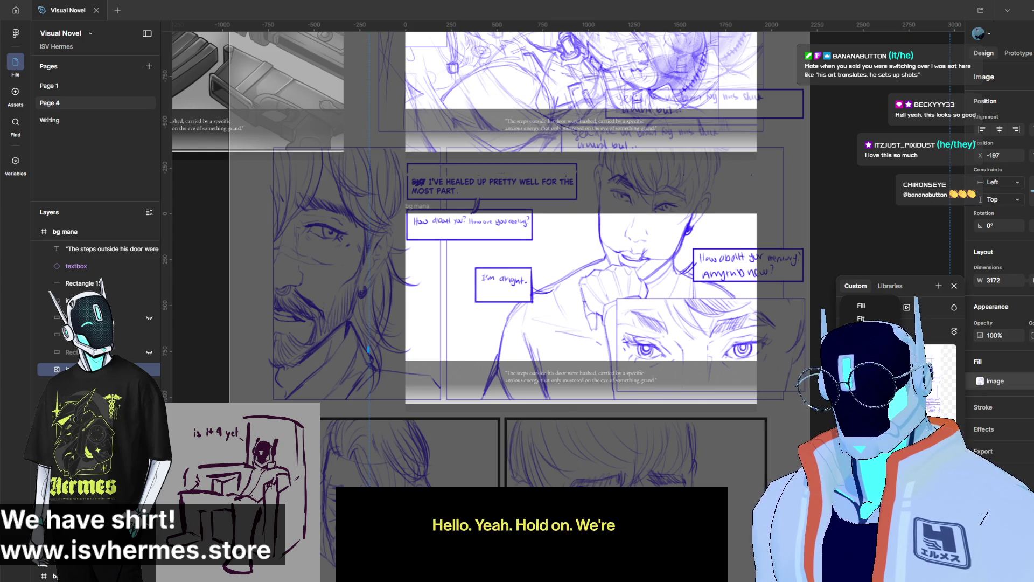
left_click(865, 306)
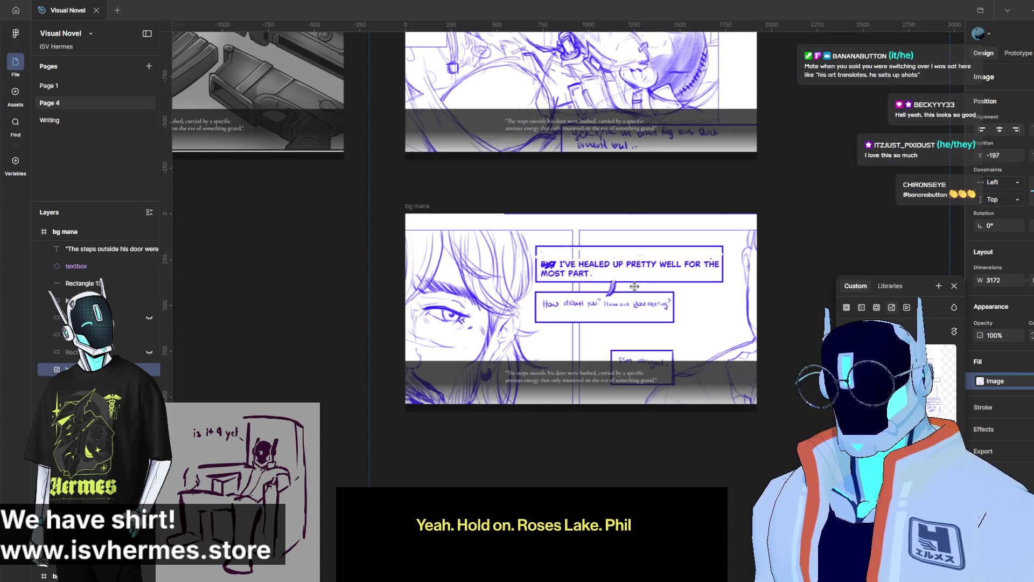
Step: Crop the sketch to show the bearded man in glasses beside the young man's face
double_click(635, 286)
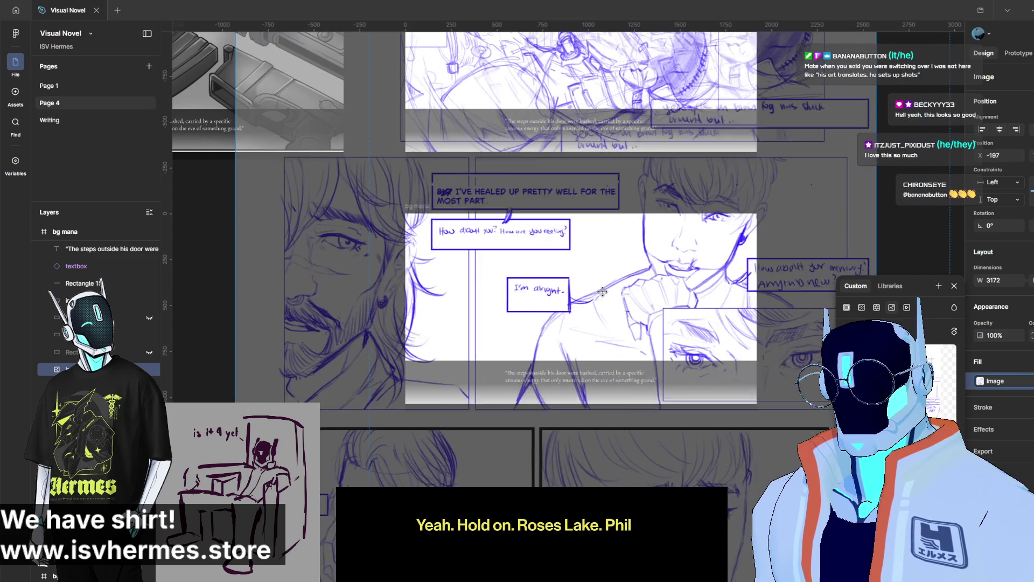
mouse_move(394, 263)
left_mouse_down()
mouse_move(687, 259)
mouse_move(613, 287)
mouse_move(497, 285)
mouse_move(528, 288)
left_mouse_up()
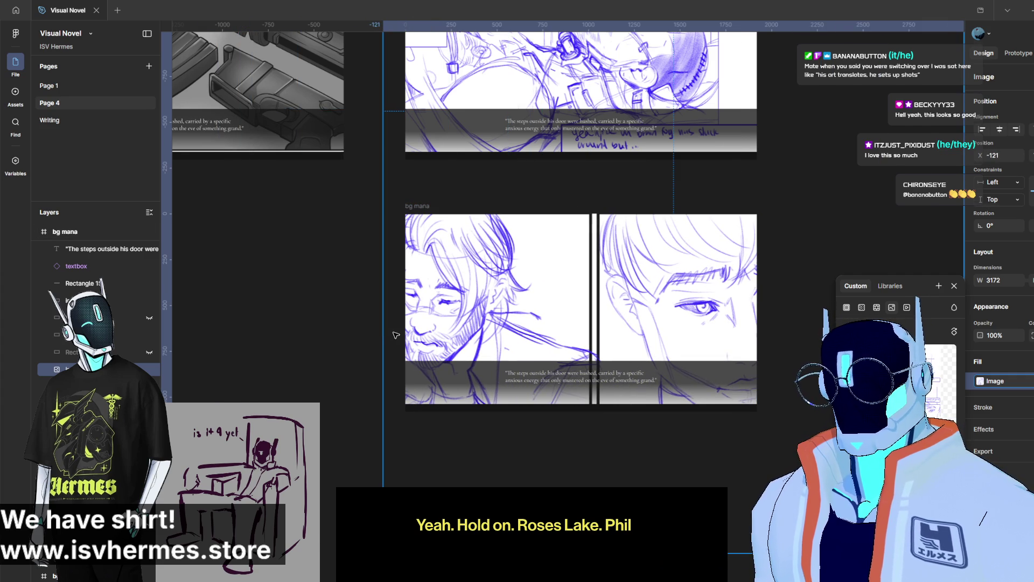
mouse_move(396, 314)
left_mouse_down()
mouse_move(439, 315)
mouse_move(390, 315)
left_mouse_up()
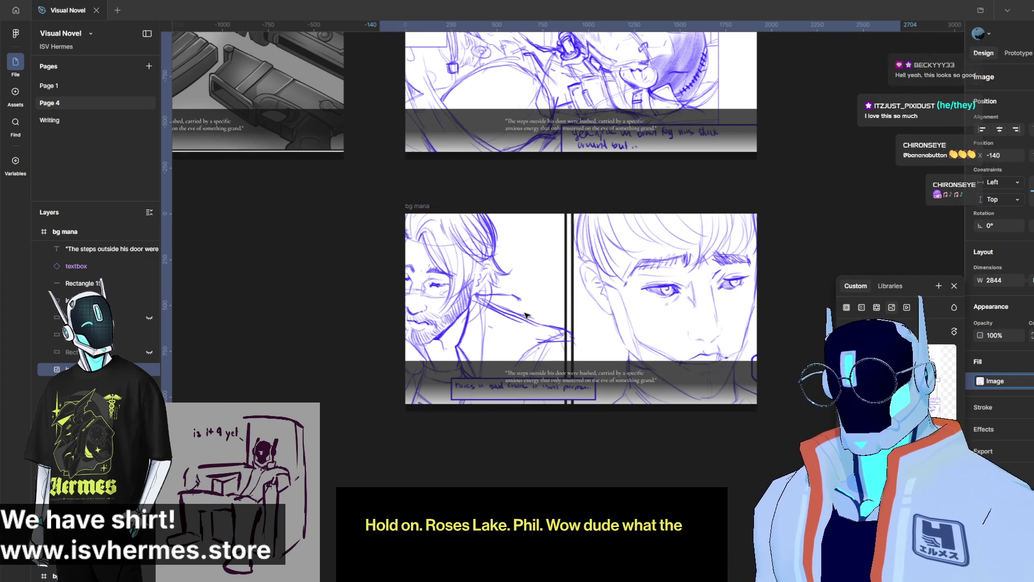
left_click_drag(904, 238, 827, 240)
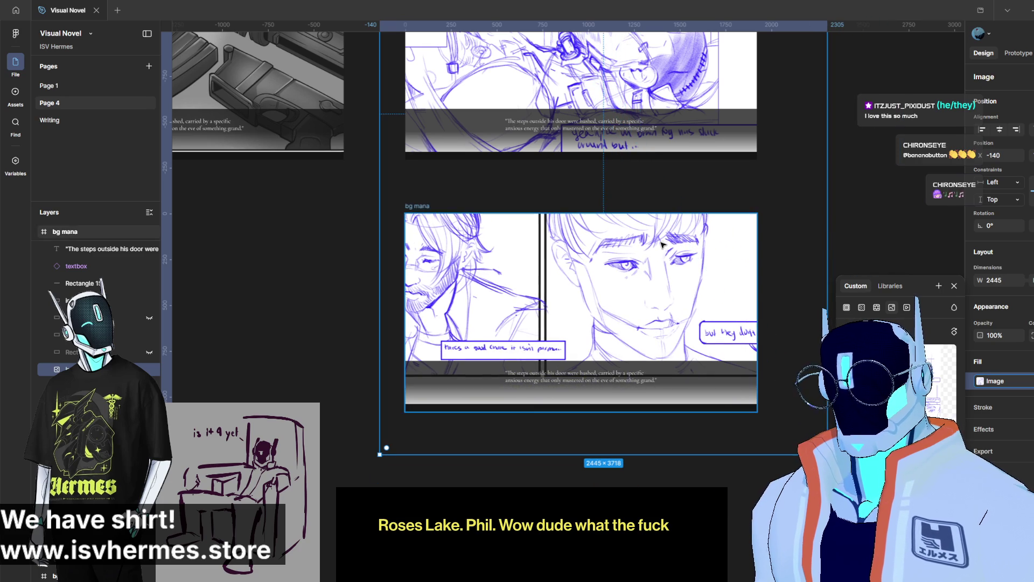
left_click(819, 253)
left_click(674, 295)
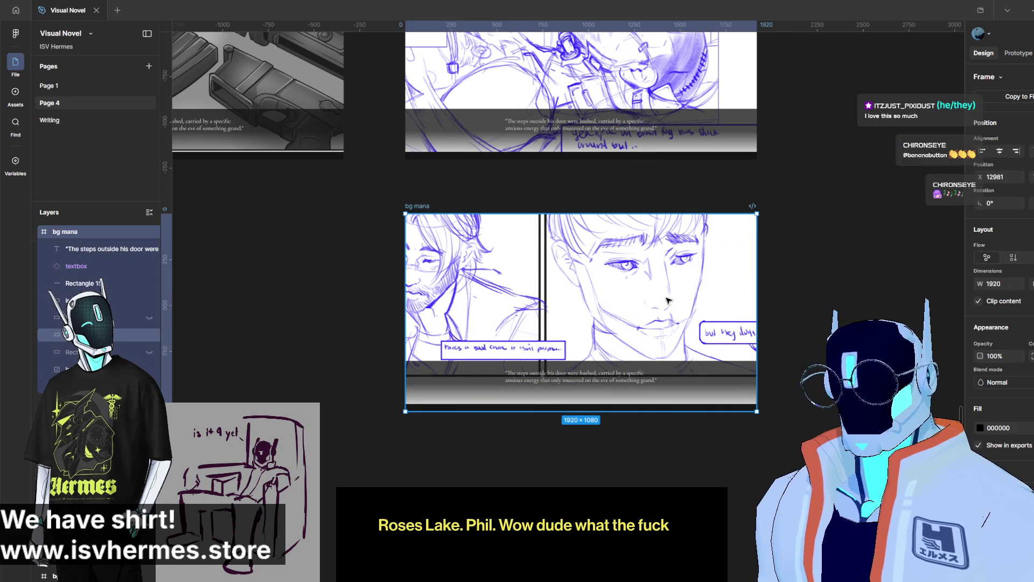
scroll(492, 334, "up", 10)
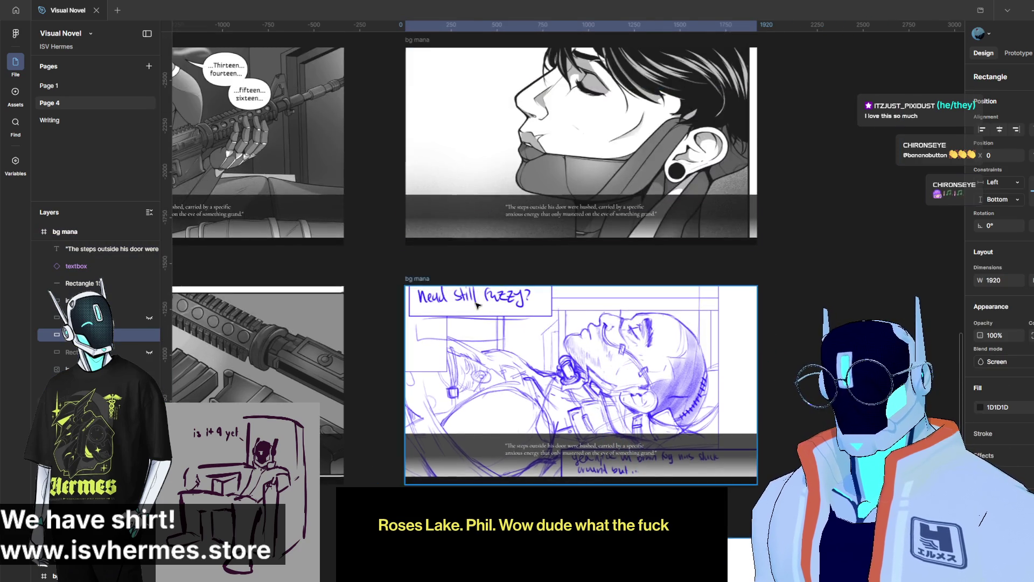
scroll(592, 281, "left", 5)
scroll(620, 267, "up", 8)
scroll(593, 323, "right", 3)
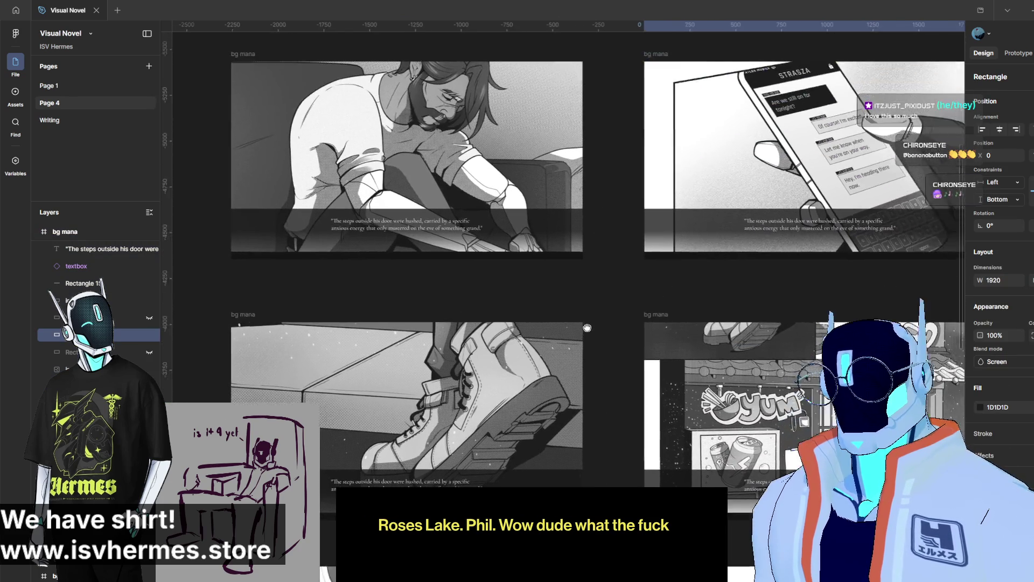
scroll(575, 375, "down", 4)
scroll(575, 375, "down", 8)
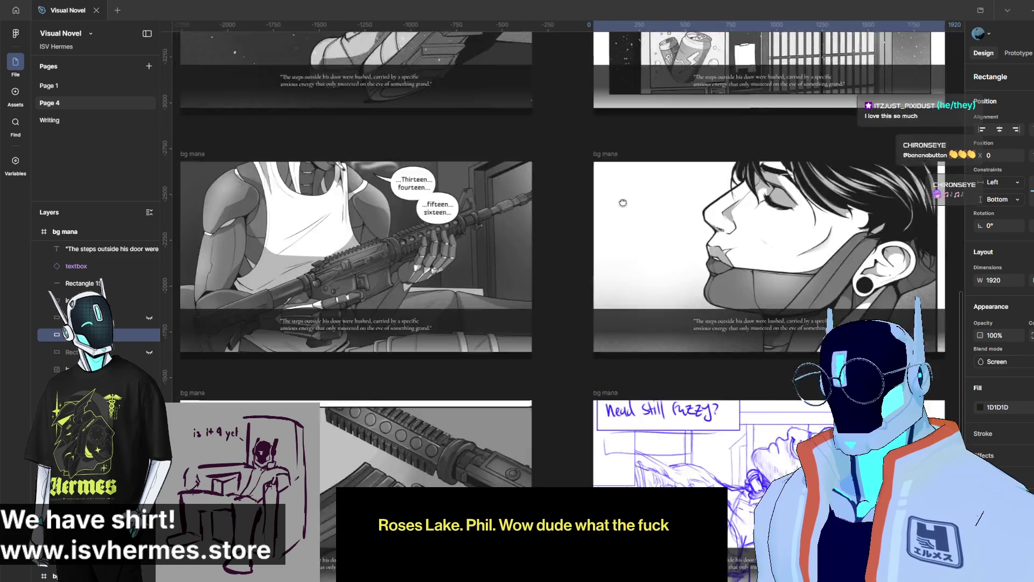
scroll(612, 357, "up", 1)
scroll(612, 357, "down", 1)
scroll(608, 358, "up", 2)
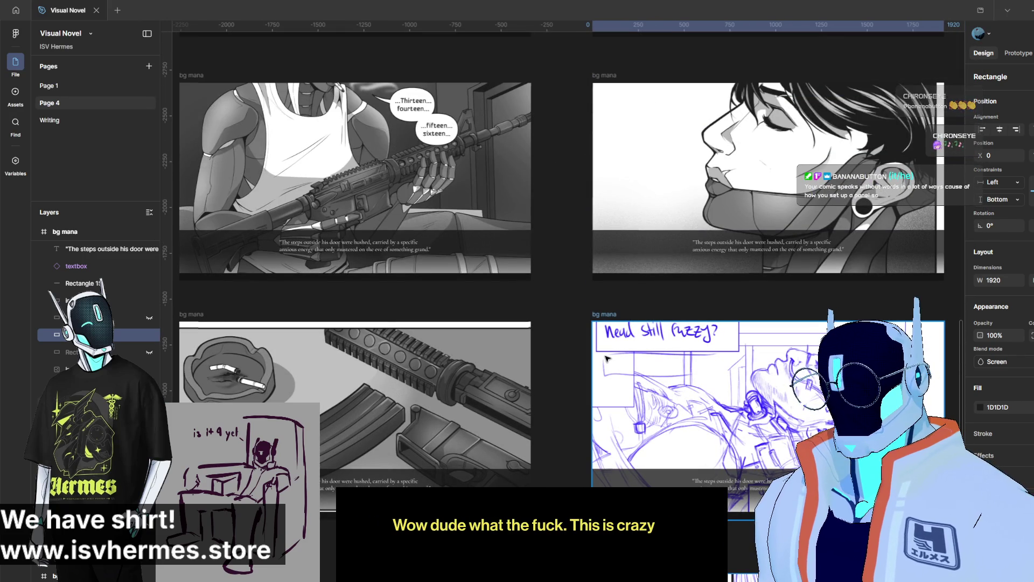
scroll(606, 358, "up", 1)
scroll(606, 358, "down", 2)
scroll(604, 358, "up", 1)
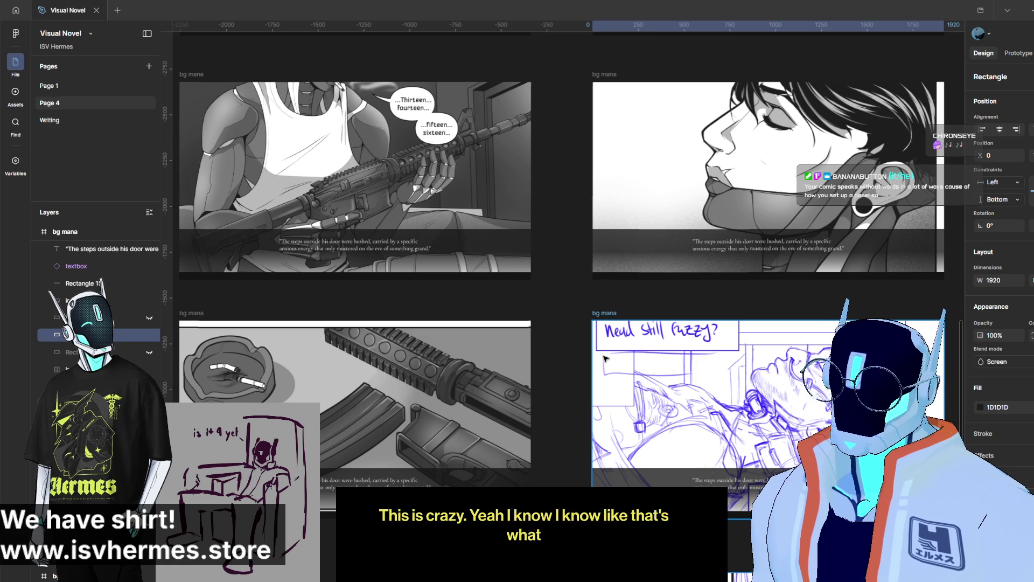
scroll(606, 358, "up", 1)
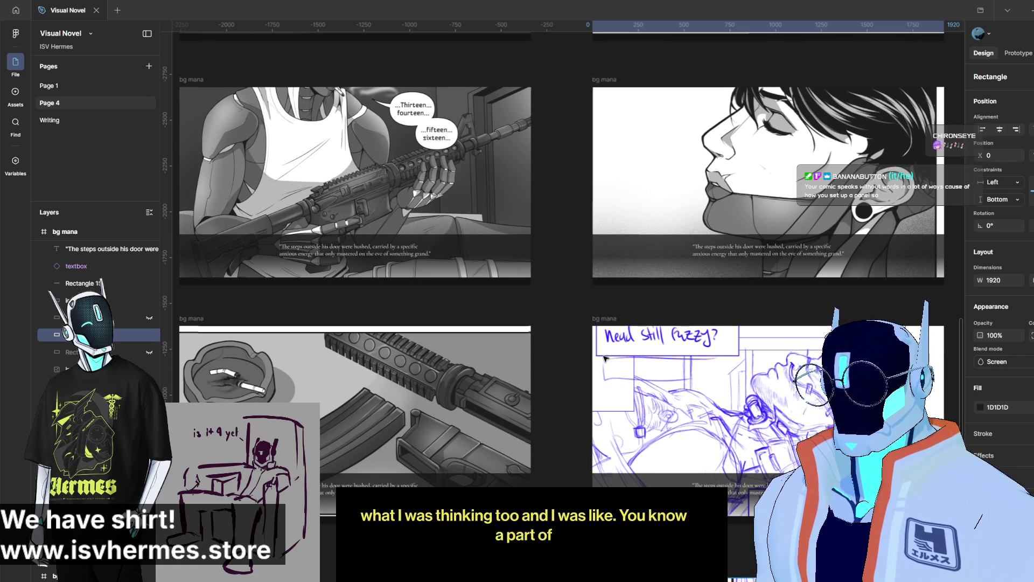
scroll(606, 358, "up", 1)
scroll(605, 360, "up", 3)
scroll(605, 365, "up", 2)
scroll(604, 368, "up", 1)
scroll(603, 369, "up", 3)
scroll(596, 300, "down", 3)
scroll(596, 300, "up", 2)
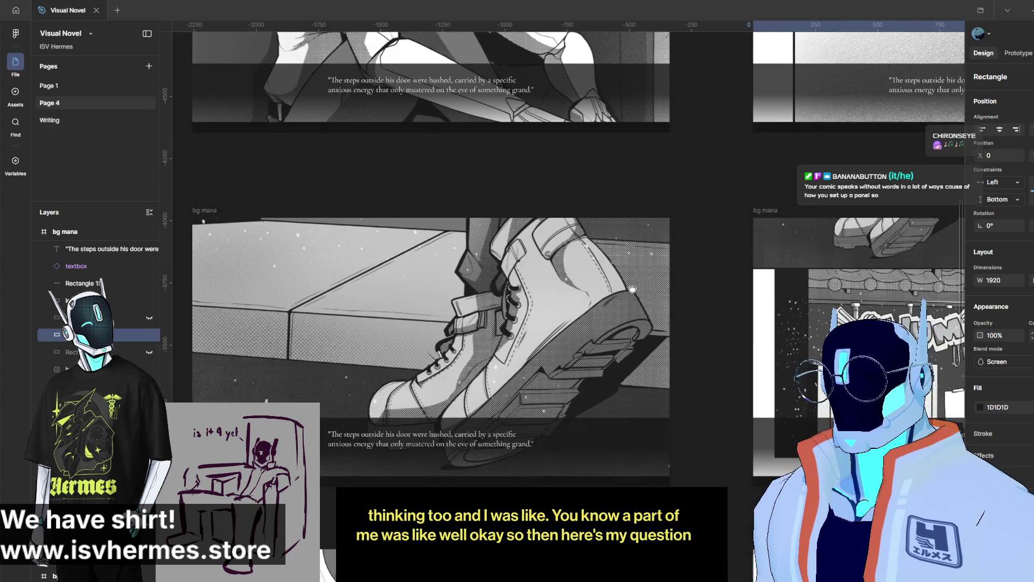
scroll(629, 304, "up", 2)
scroll(700, 366, "right", 2)
scroll(670, 393, "up", 2)
scroll(683, 402, "up", 1)
scroll(684, 402, "right", 2)
scroll(505, 353, "right", 2)
scroll(506, 353, "right", 2)
scroll(399, 385, "left", 1)
scroll(434, 404, "left", 6)
scroll(663, 363, "down", 2)
scroll(711, 293, "down", 1)
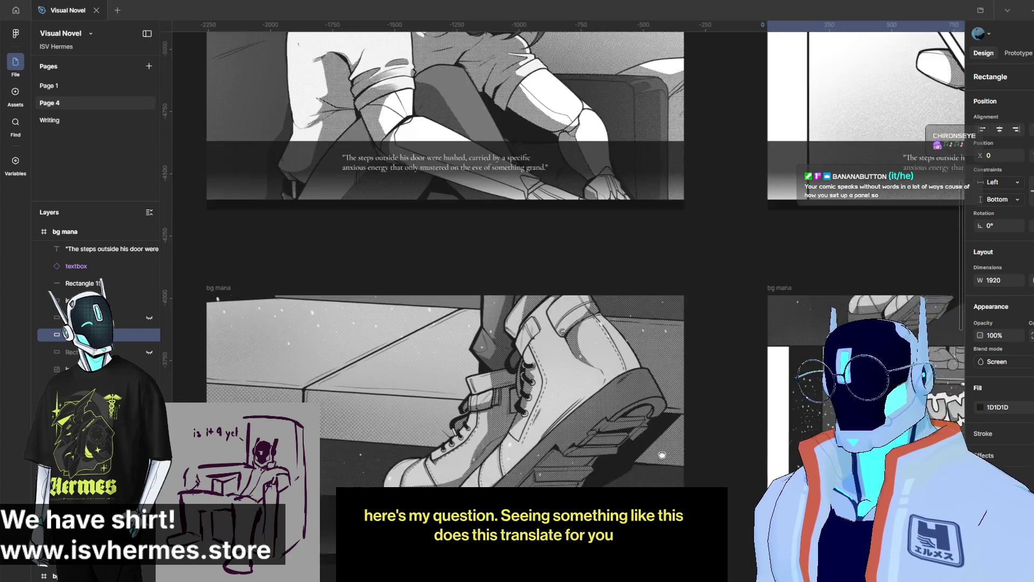
scroll(661, 410, "down", 3)
left_click_drag(659, 363, 660, 341)
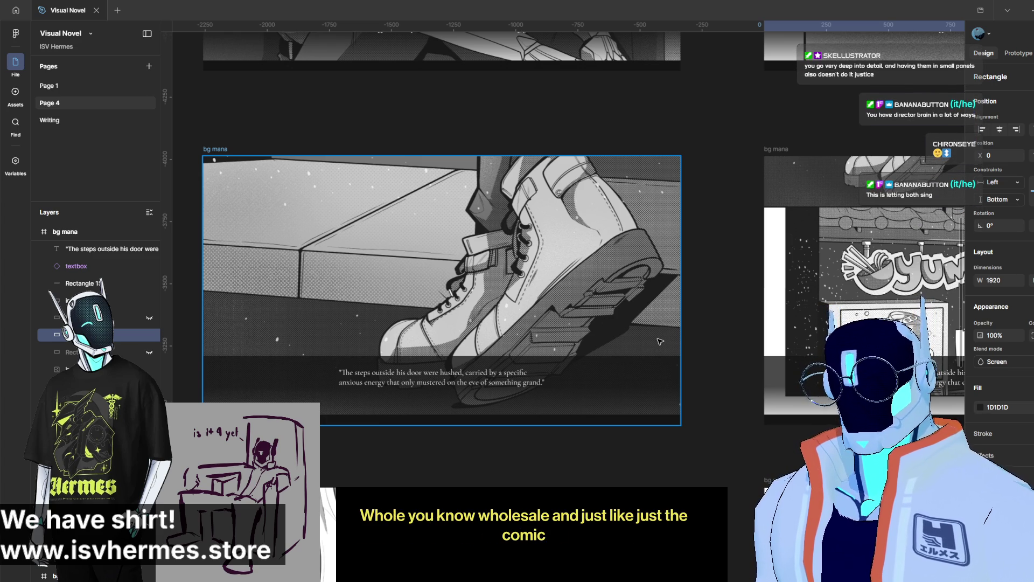
scroll(660, 341, "down", 5)
scroll(652, 323, "down", 3)
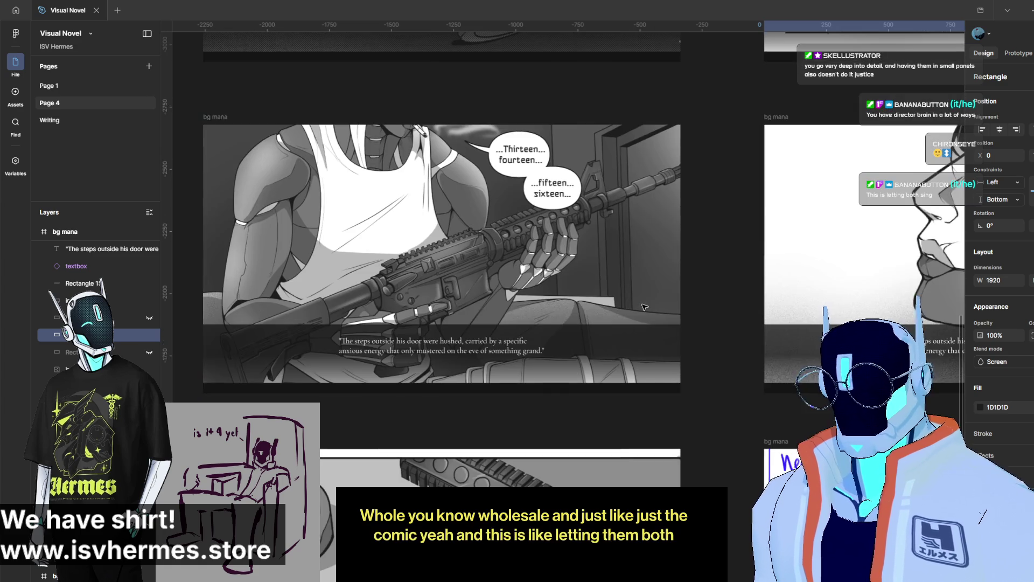
scroll(642, 304, "down", 2)
scroll(642, 305, "down", 2)
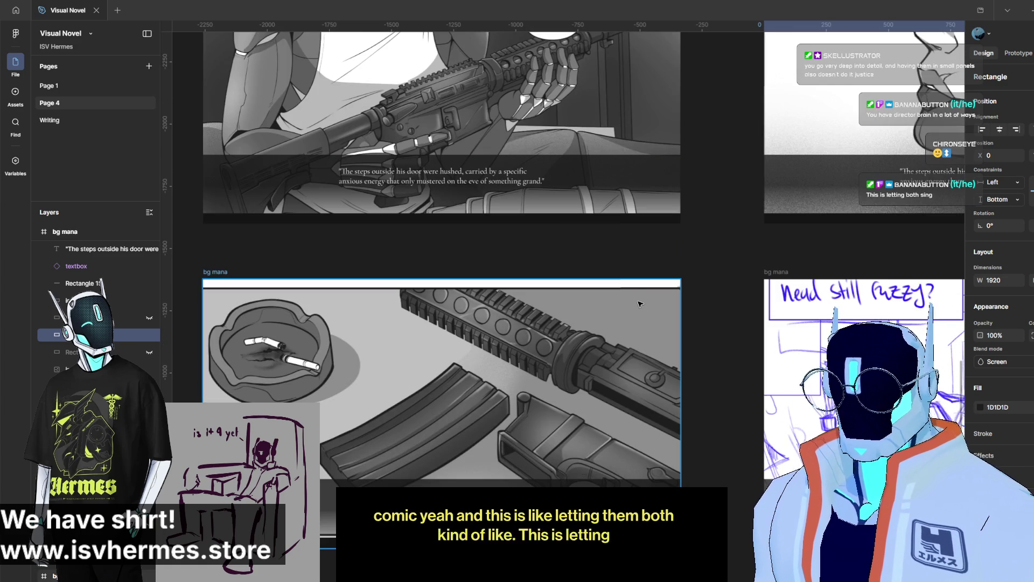
scroll(695, 388, "up", 4)
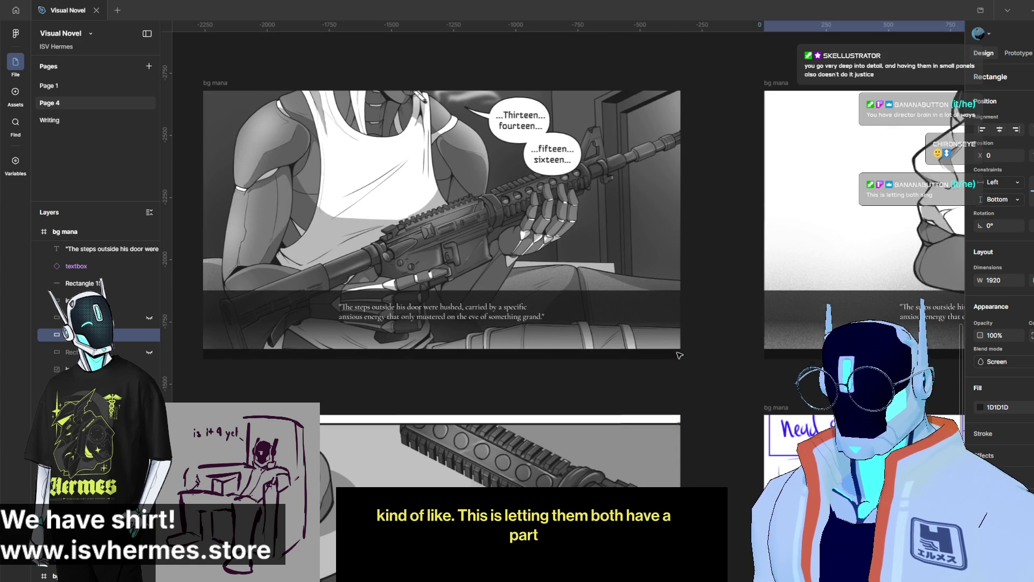
scroll(684, 367, "up", 1)
scroll(676, 352, "up", 5)
scroll(657, 339, "up", 5)
scroll(641, 331, "up", 2)
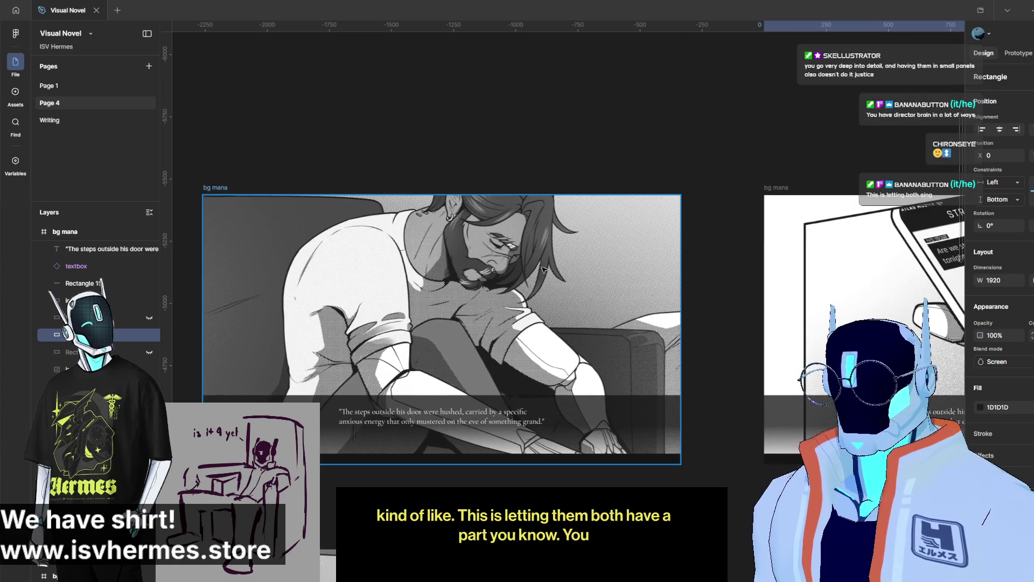
scroll(527, 297, "down", 4)
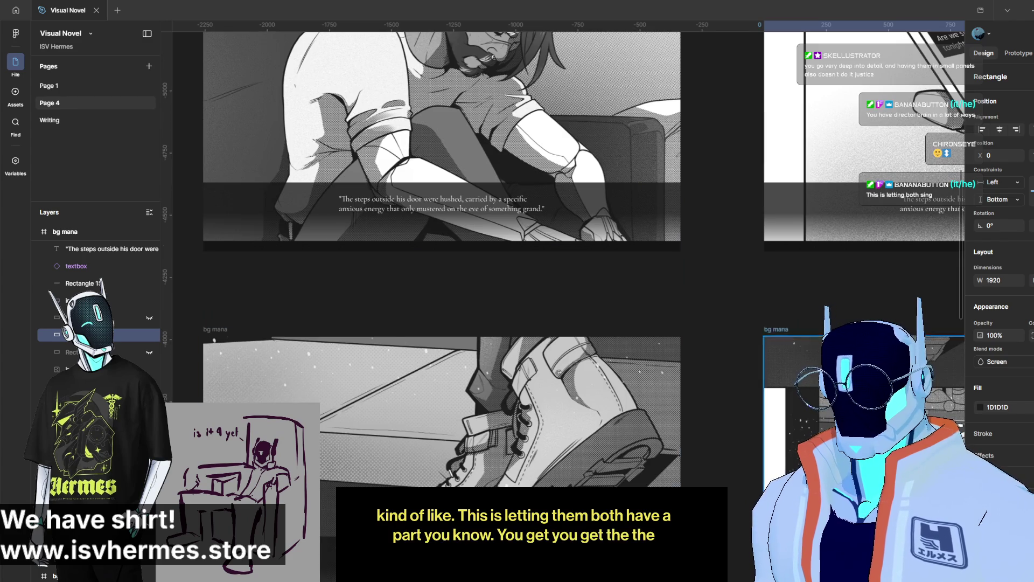
scroll(574, 364, "down", 1)
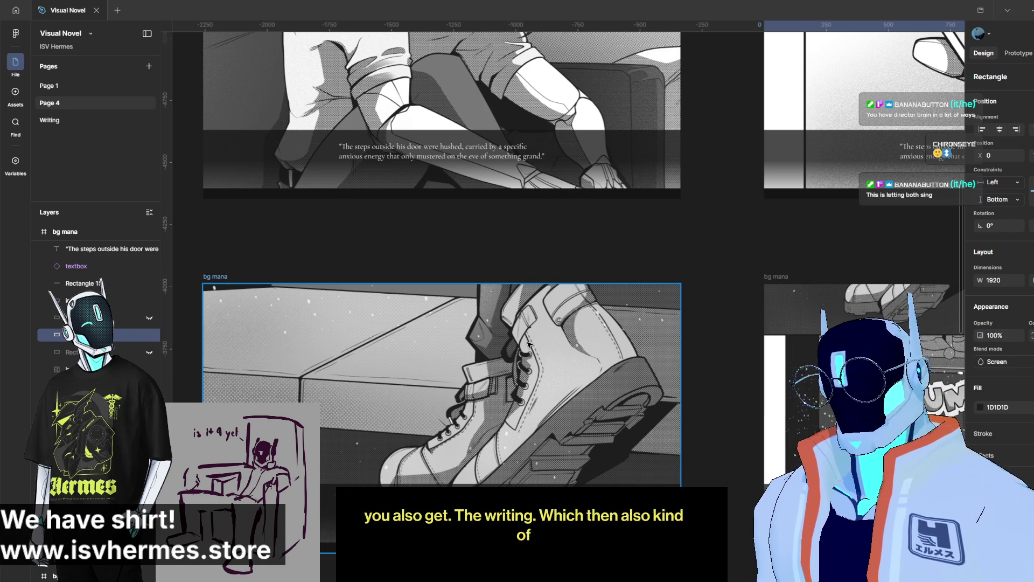
scroll(537, 467, "down", 4)
scroll(537, 466, "down", 5)
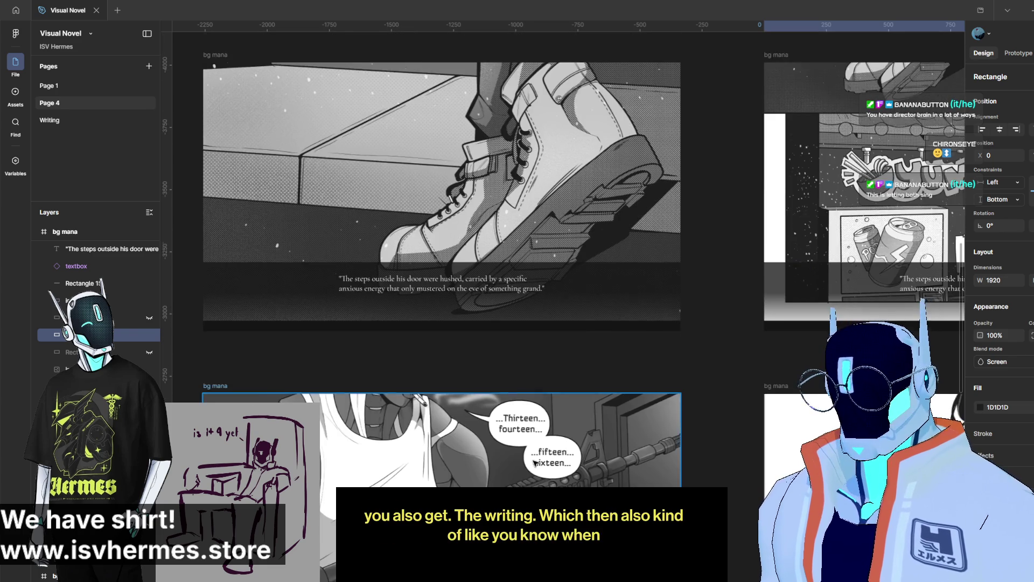
scroll(533, 463, "up", 9)
scroll(530, 462, "up", 2)
scroll(532, 461, "up", 1)
scroll(531, 461, "up", 2)
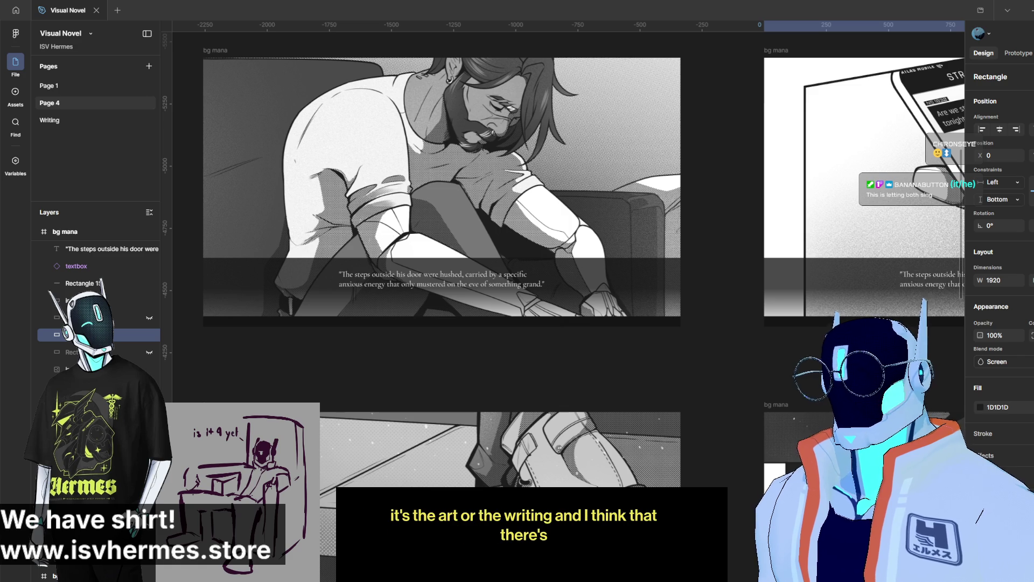
scroll(532, 461, "left", 4)
scroll(532, 462, "right", 3)
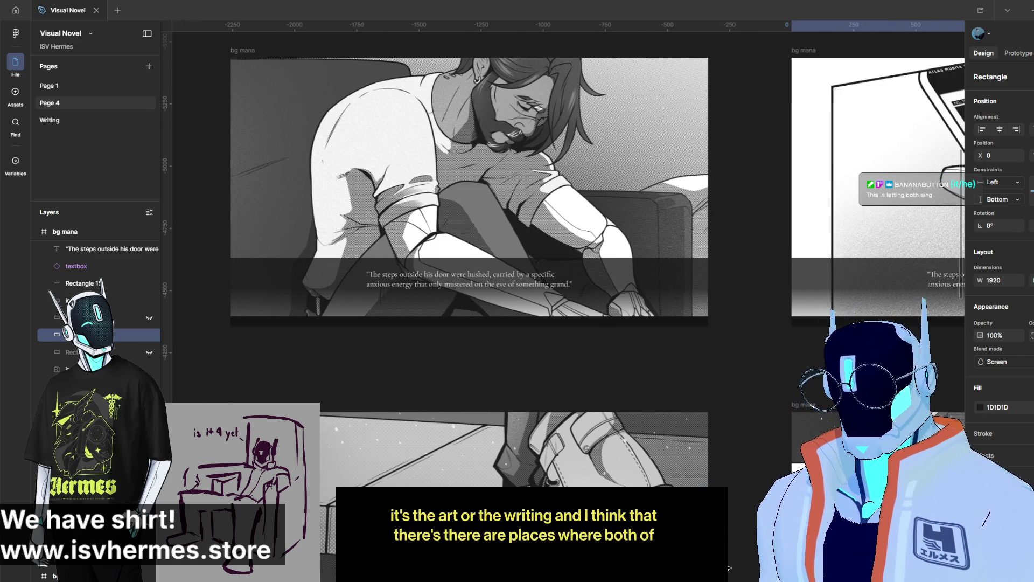
scroll(532, 461, "down", 4)
scroll(532, 462, "right", 2)
scroll(532, 462, "left", 1)
scroll(532, 462, "left", 2)
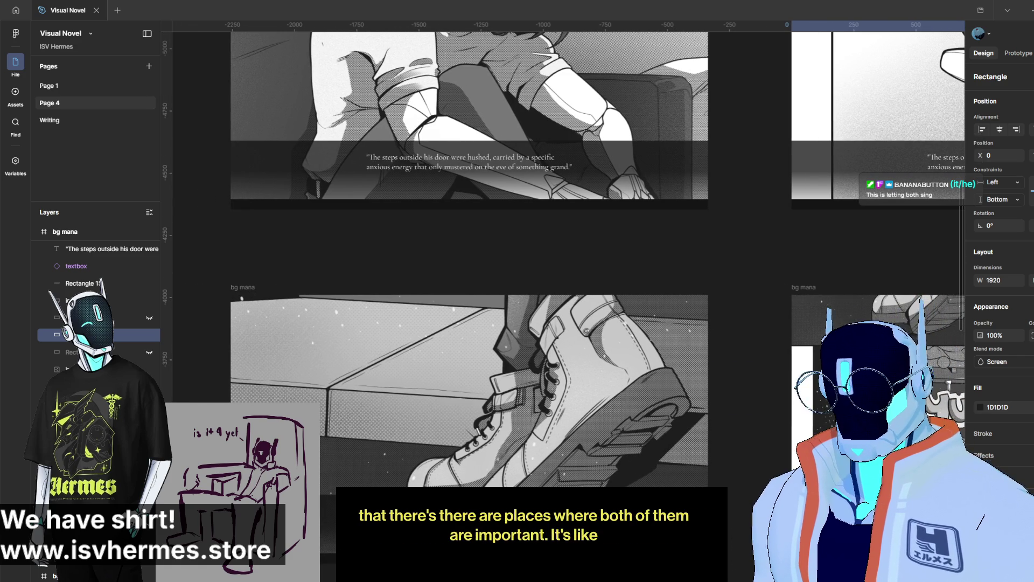
scroll(531, 461, "right", 2)
scroll(532, 462, "down", 1)
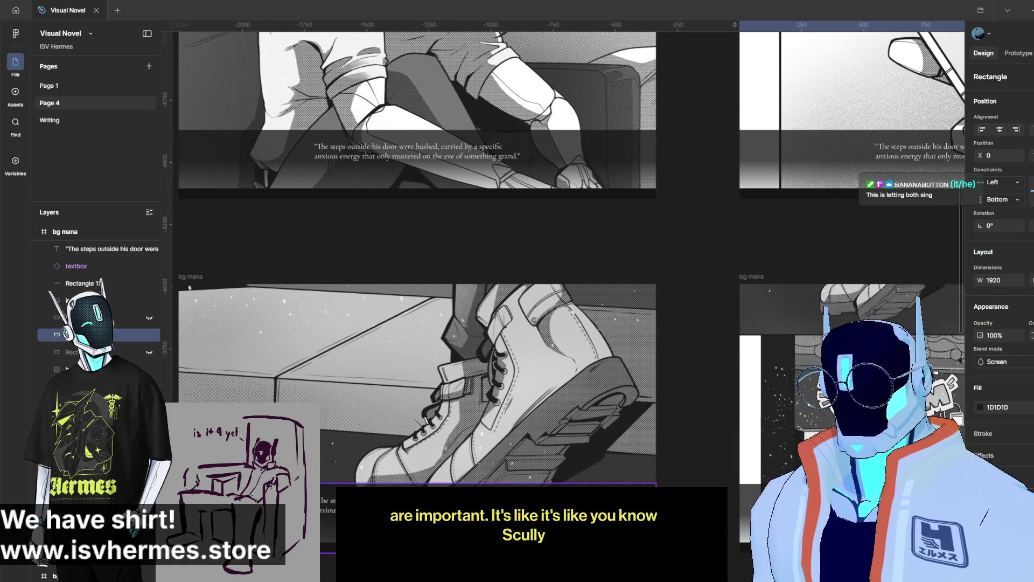
scroll(532, 462, "down", 1)
scroll(707, 405, "up", 3)
scroll(707, 405, "up", 2)
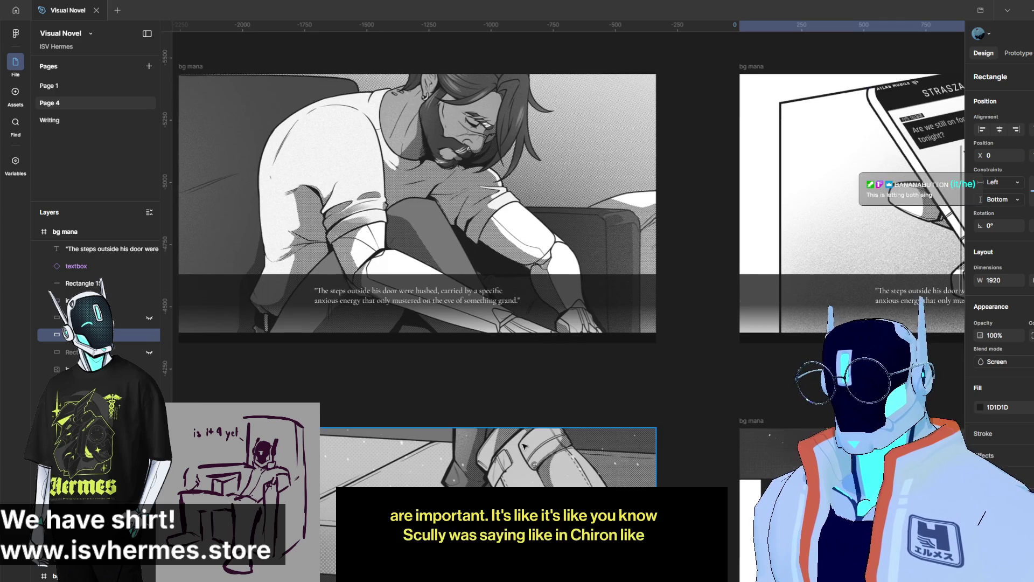
scroll(707, 405, "down", 5)
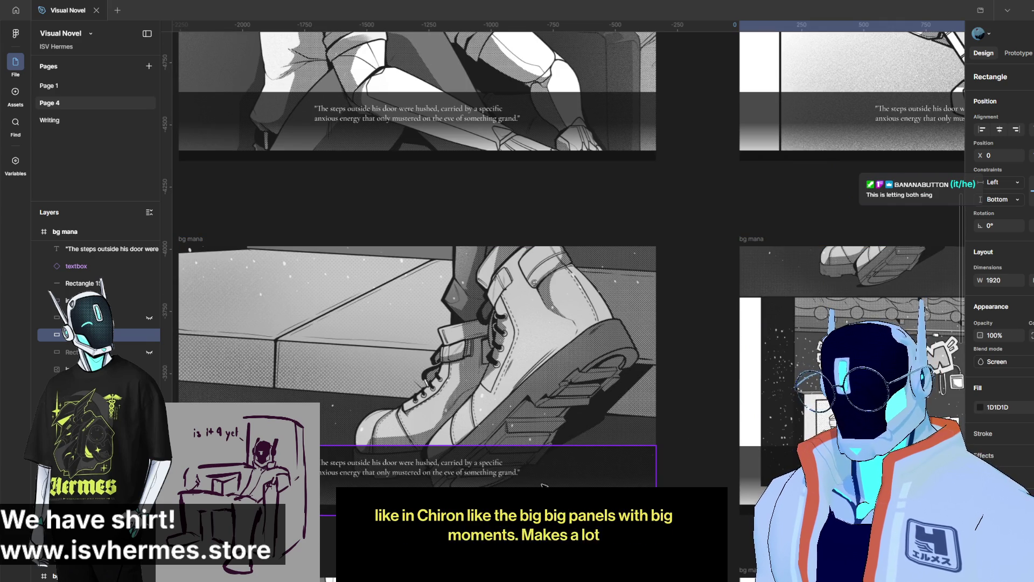
scroll(537, 462, "up", 1)
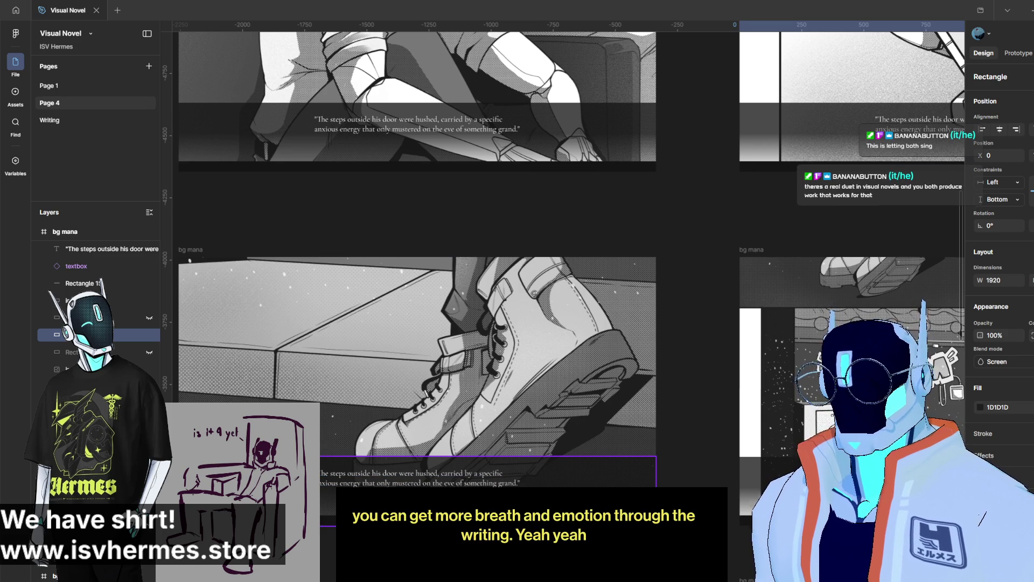
scroll(485, 474, "down", 2)
scroll(418, 301, "down", 5)
scroll(418, 301, "up", 5)
scroll(418, 302, "down", 2)
scroll(417, 302, "down", 7)
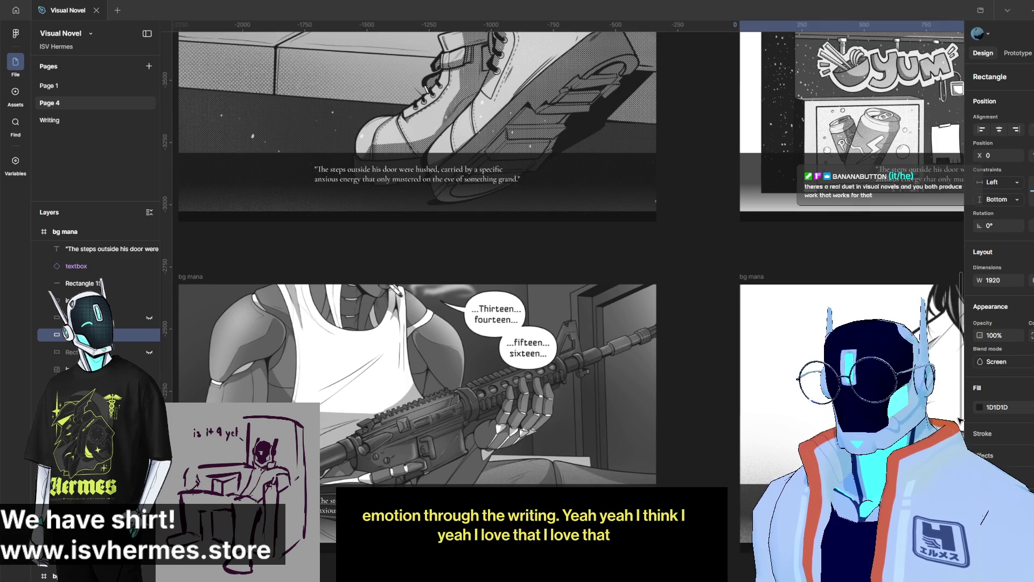
scroll(963, 438, "down", 2)
scroll(963, 438, "down", 1)
scroll(963, 438, "down", 1)
scroll(962, 438, "down", 5)
scroll(963, 438, "up", 4)
scroll(963, 438, "up", 4)
scroll(963, 438, "up", 4)
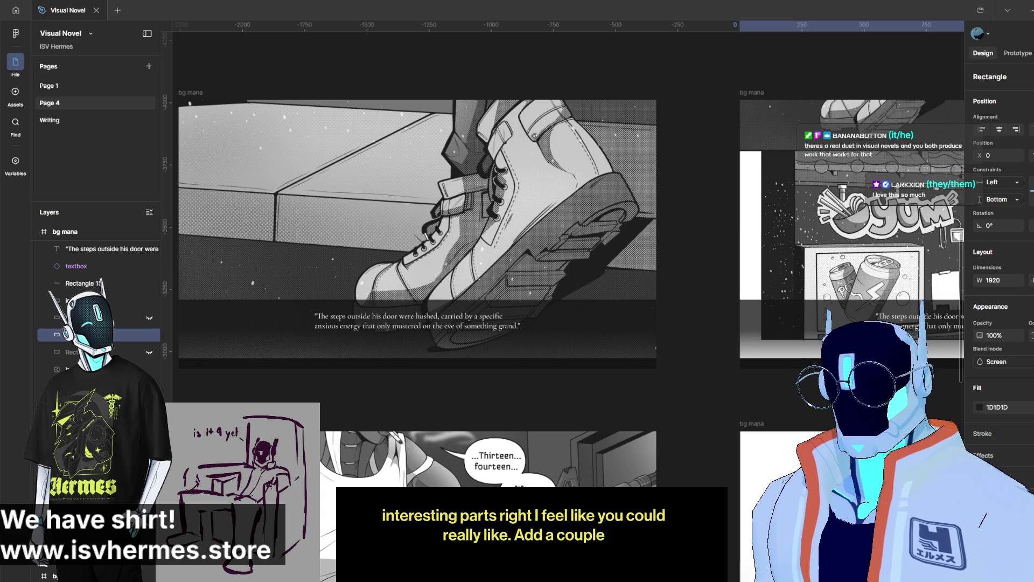
scroll(417, 269, "up", 5)
scroll(417, 269, "up", 5)
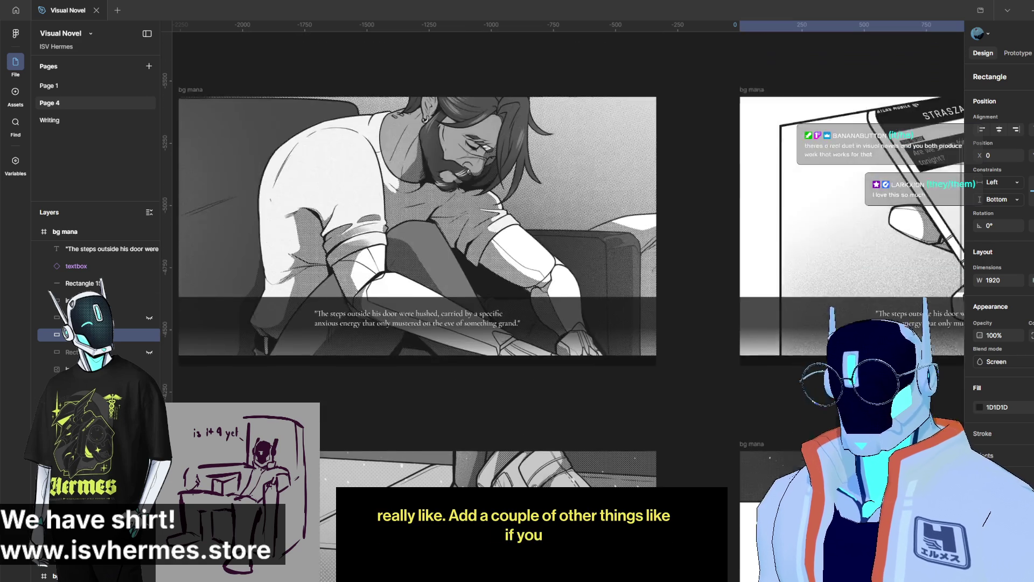
scroll(560, 253, "right", 5)
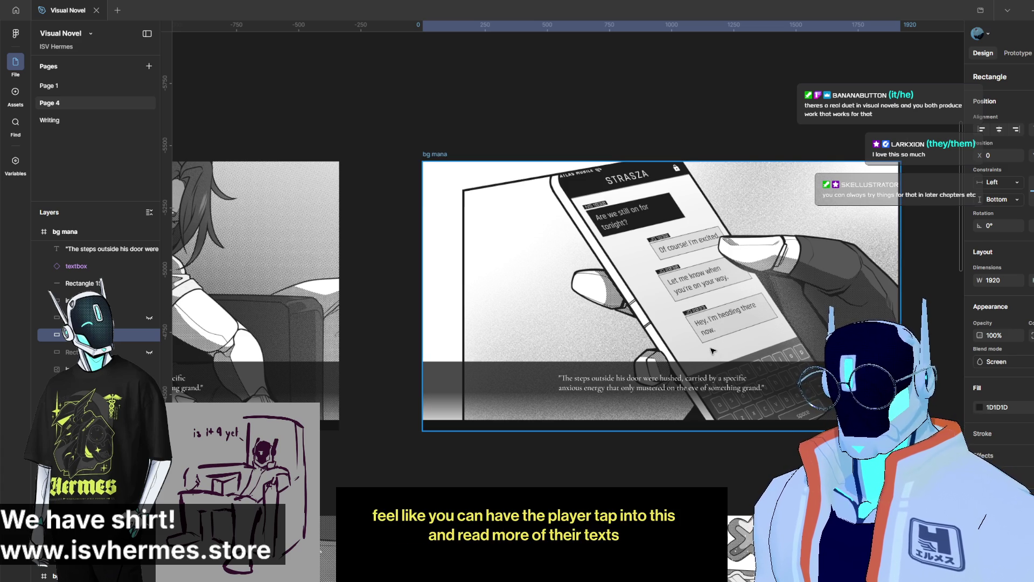
scroll(704, 370, "down", 1)
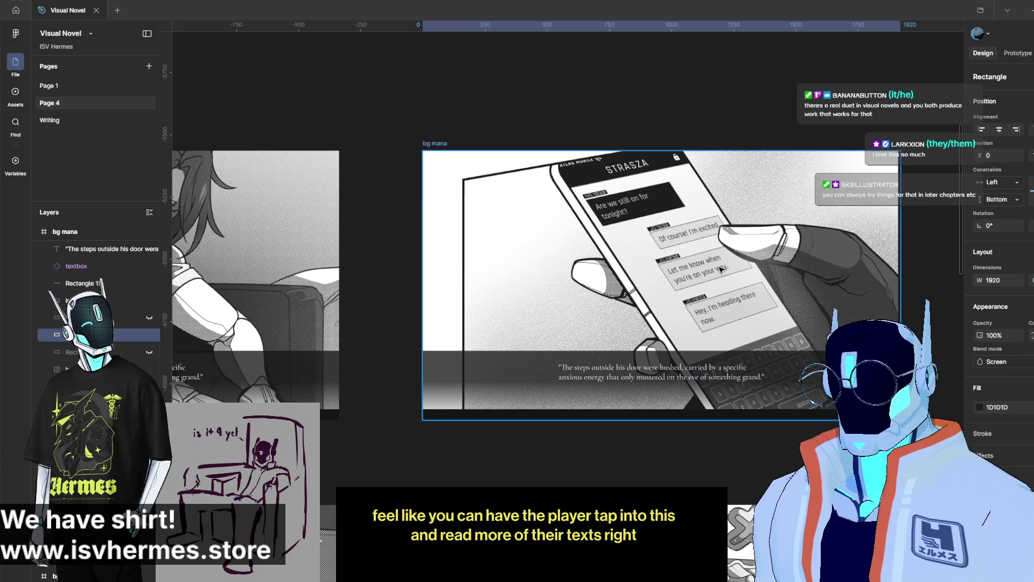
scroll(795, 177, "down", 5)
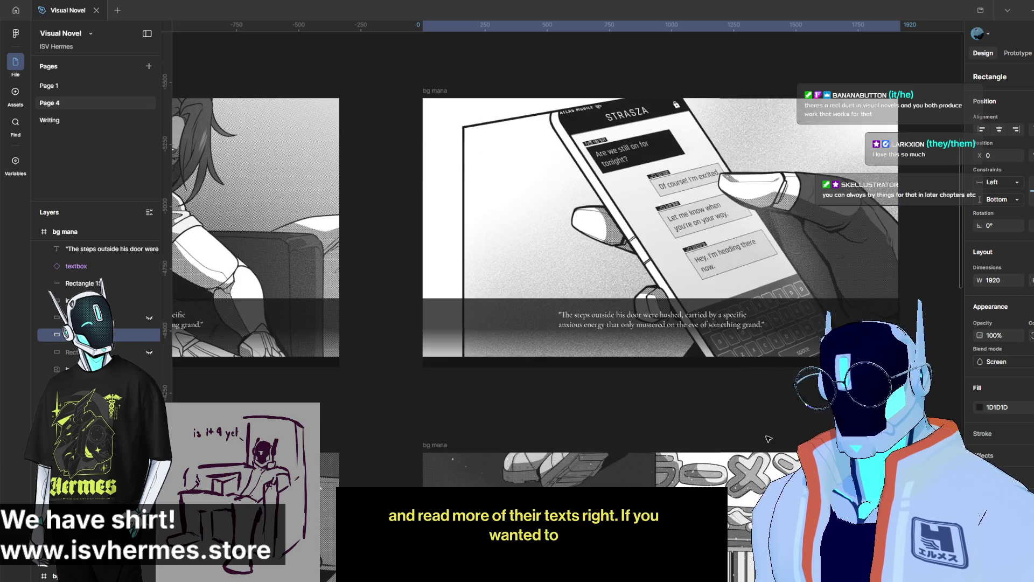
scroll(769, 439, "down", 4)
scroll(700, 468, "down", 6)
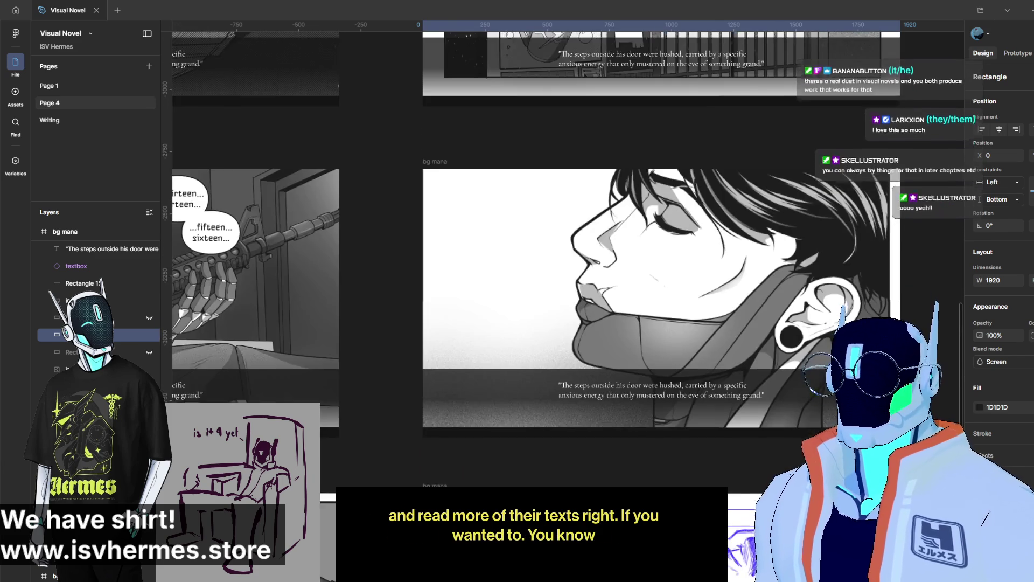
scroll(685, 478, "up", 2)
scroll(685, 478, "down", 4)
scroll(711, 512, "up", 4)
scroll(744, 563, "up", 2)
scroll(745, 563, "left", 6)
scroll(700, 485, "right", 3)
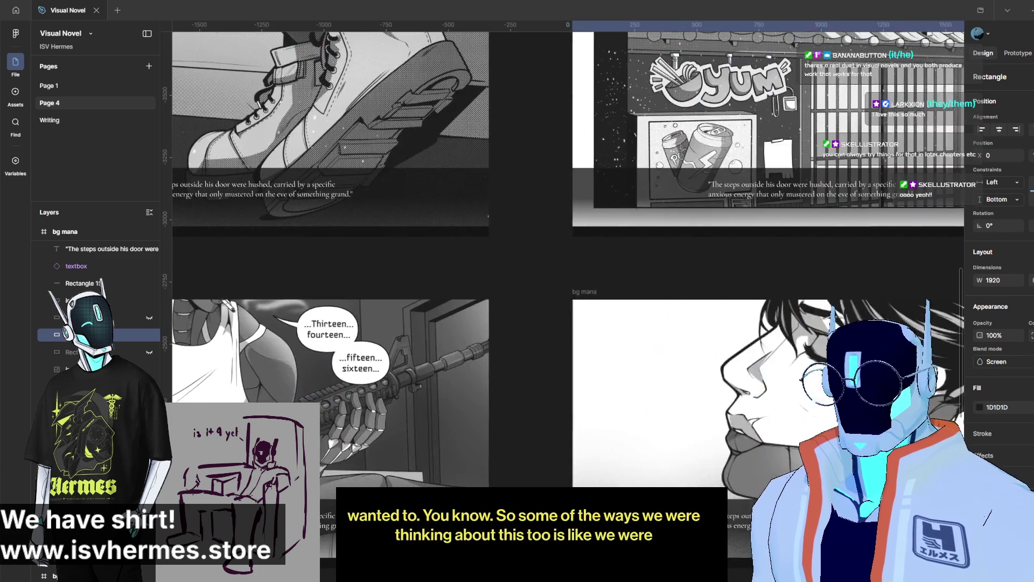
scroll(674, 450, "left", 3)
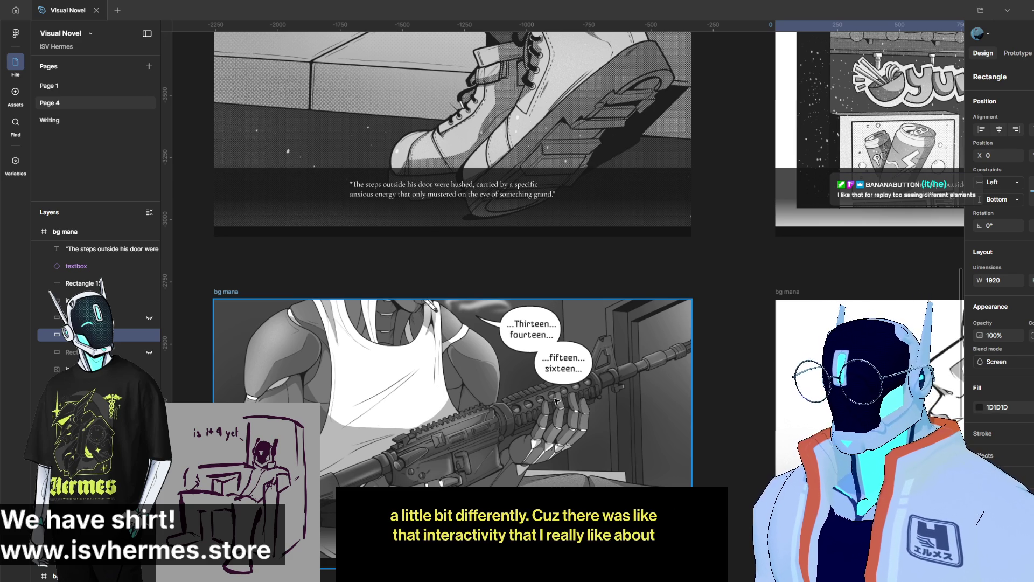
scroll(560, 401, "up", 2)
scroll(576, 402, "up", 5)
scroll(595, 399, "up", 4)
scroll(592, 388, "down", 10)
scroll(571, 324, "right", 8)
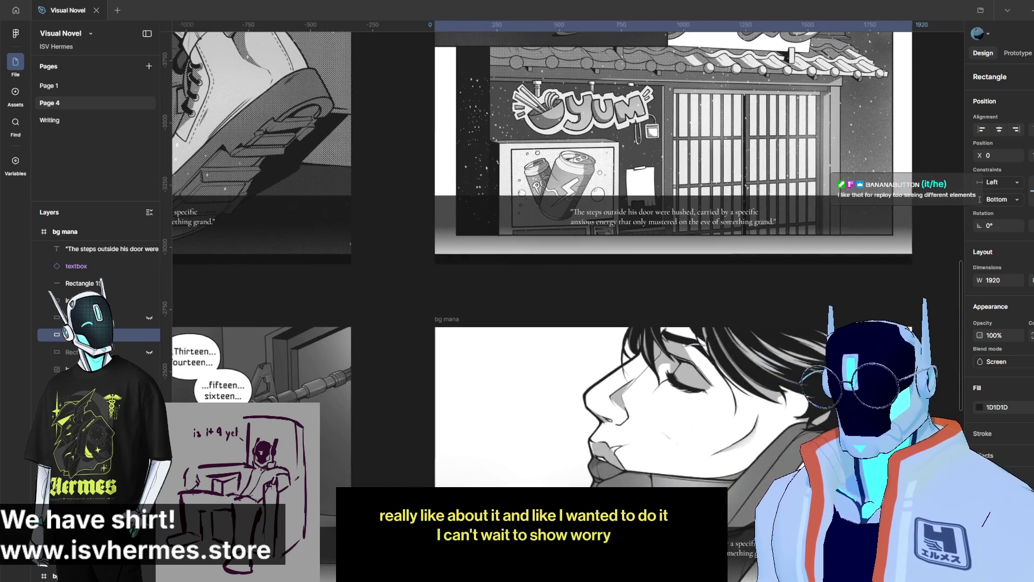
scroll(576, 302, "down", 3)
scroll(598, 318, "left", 5)
scroll(636, 345, "down", 5)
scroll(681, 377, "left", 5)
scroll(678, 371, "up", 3)
scroll(662, 334, "up", 4)
scroll(640, 290, "up", 3)
scroll(621, 244, "left", 3)
scroll(609, 264, "up", 2)
scroll(609, 264, "left", 2)
scroll(593, 286, "up", 2)
scroll(593, 285, "right", 3)
scroll(576, 313, "up", 2)
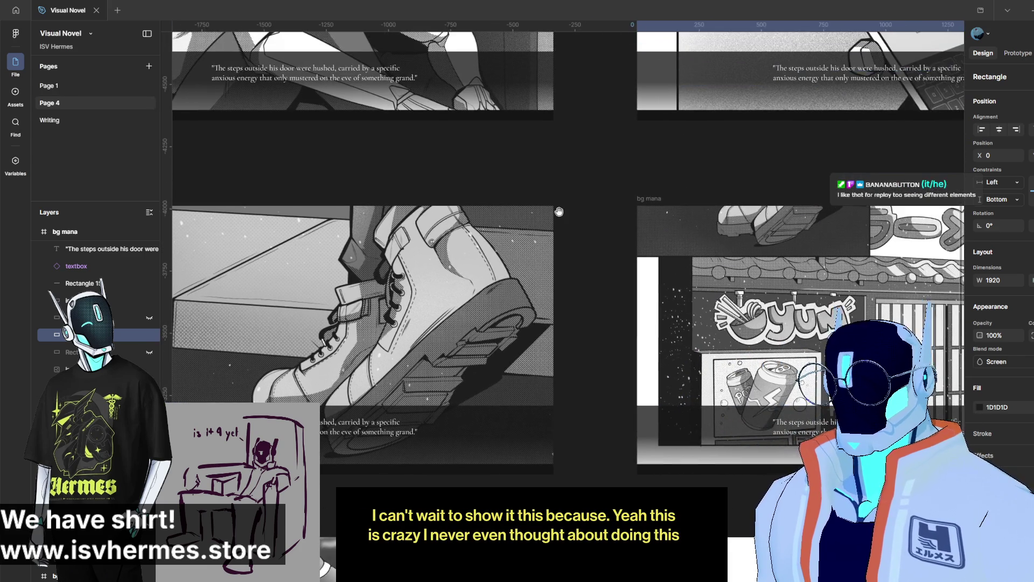
scroll(560, 335, "up", 3)
scroll(566, 345, "up", 2)
scroll(571, 355, "left", 1)
scroll(609, 350, "up", 3)
scroll(646, 376, "left", 2)
scroll(668, 323, "down", 2)
scroll(667, 323, "left", 1)
scroll(663, 339, "down", 4)
scroll(673, 361, "down", 2)
scroll(676, 369, "down", 2)
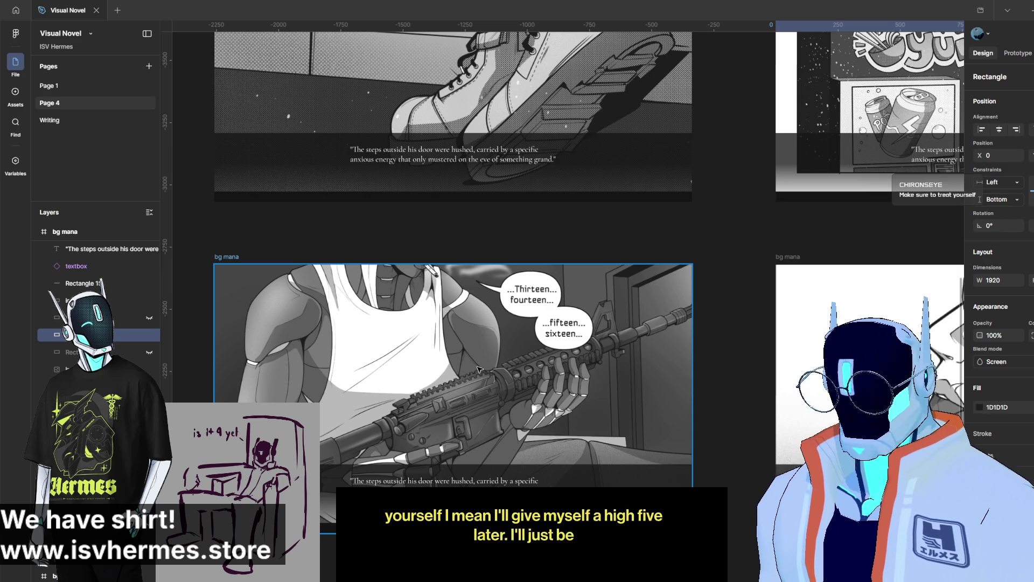
scroll(477, 369, "down", 5)
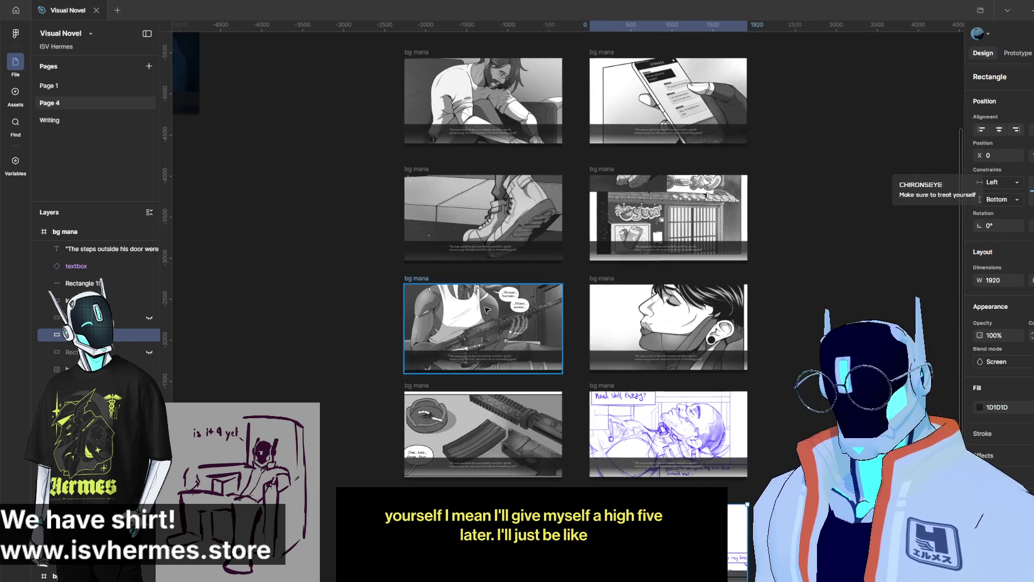
Step: Nudge the textbox instance slightly lower beneath the master textbox by the reference screenshots
left_click_drag(346, 247, 559, 295)
scroll(453, 266, "left", 3)
scroll(490, 370, "up", 4)
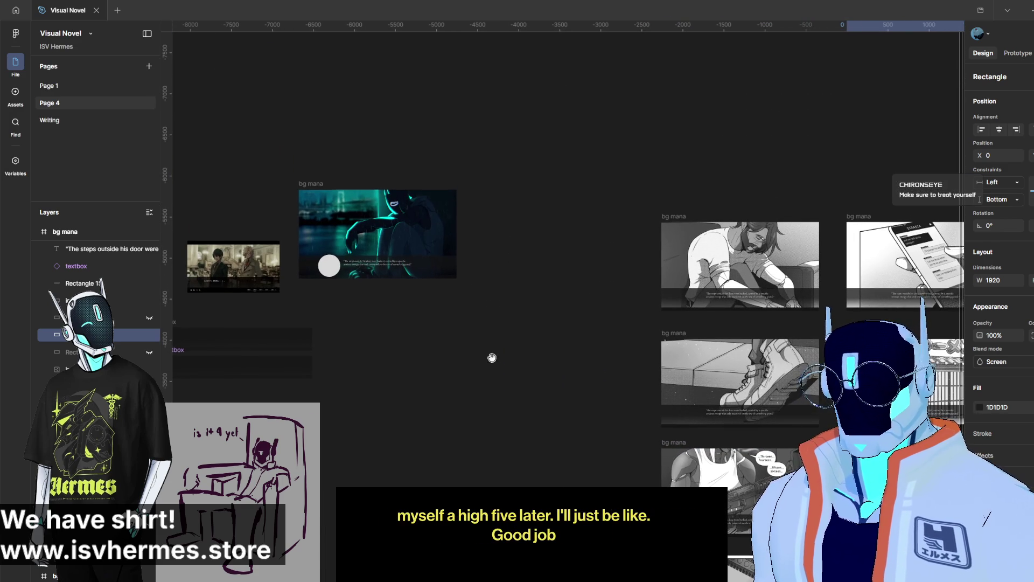
scroll(364, 379, "left", 5)
scroll(462, 347, "up", 2)
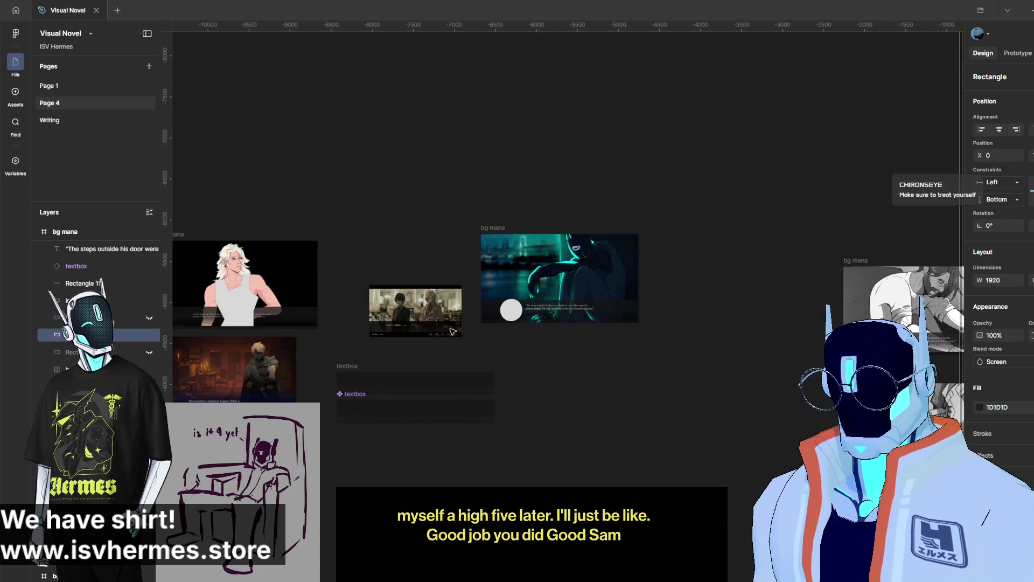
scroll(463, 344, "up", 3)
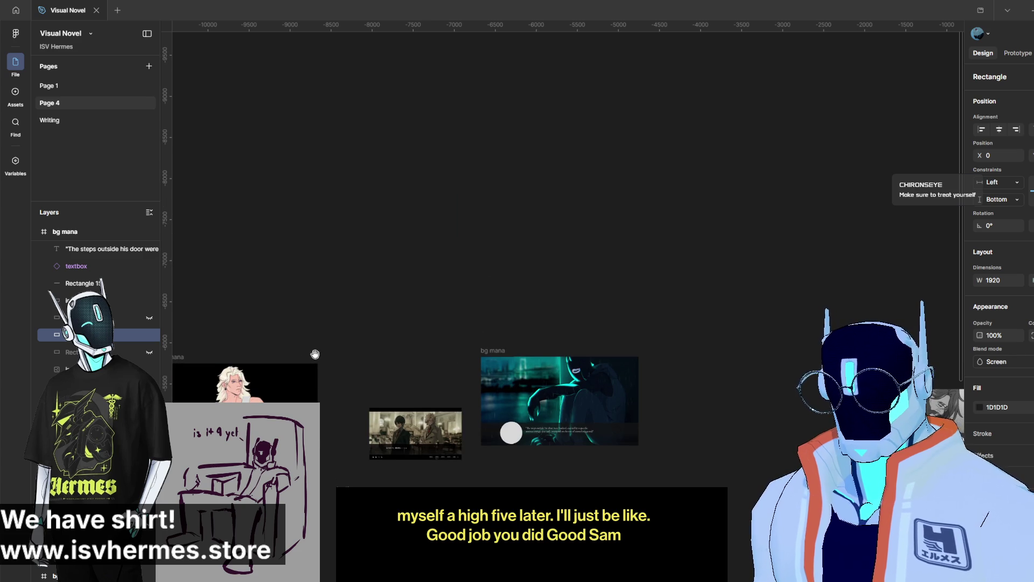
scroll(368, 369, "up", 2)
scroll(368, 369, "left", 3)
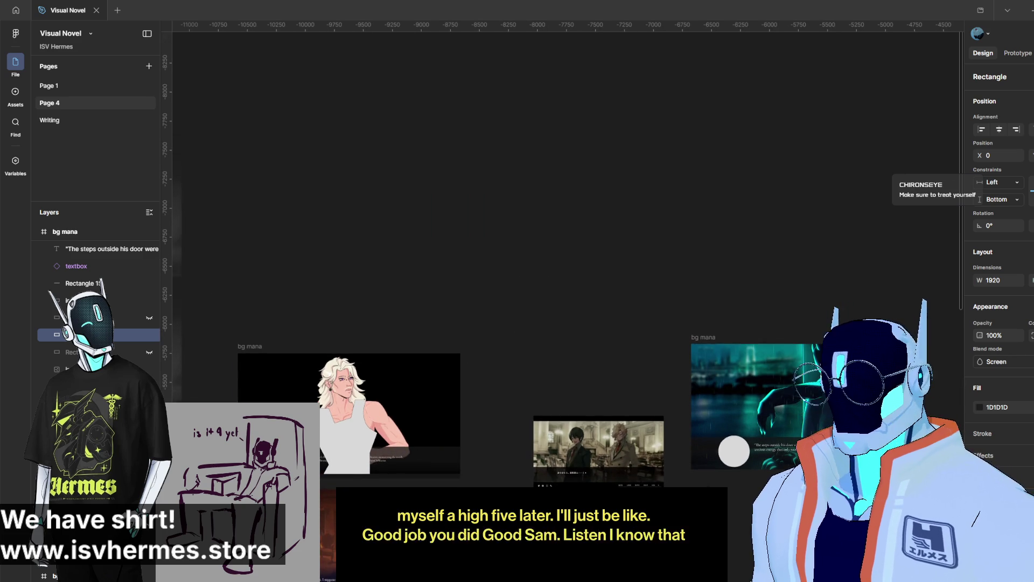
scroll(485, 323, "down", 1)
scroll(484, 323, "down", 3)
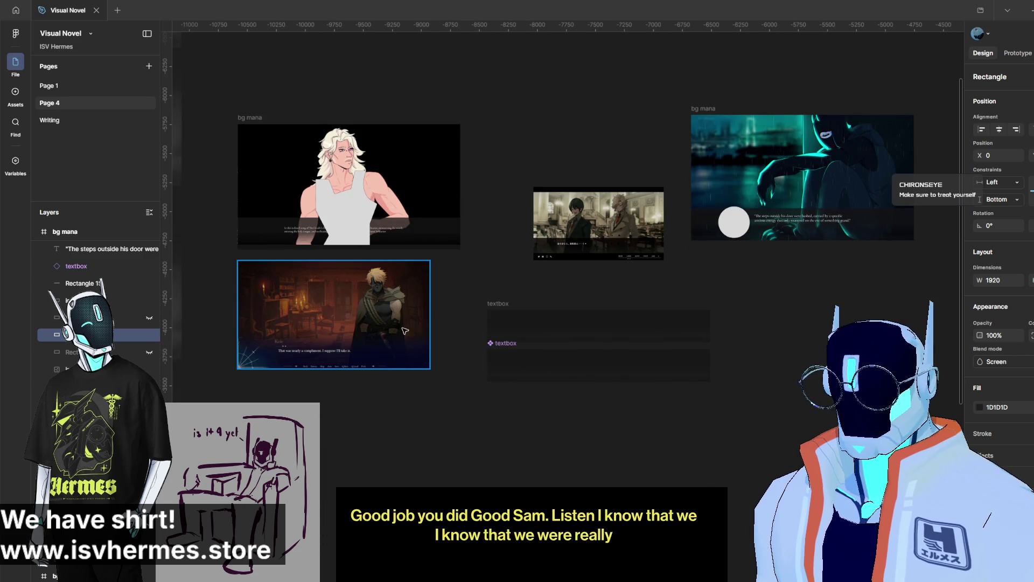
left_click_drag(507, 348, 508, 358)
left_click(742, 350)
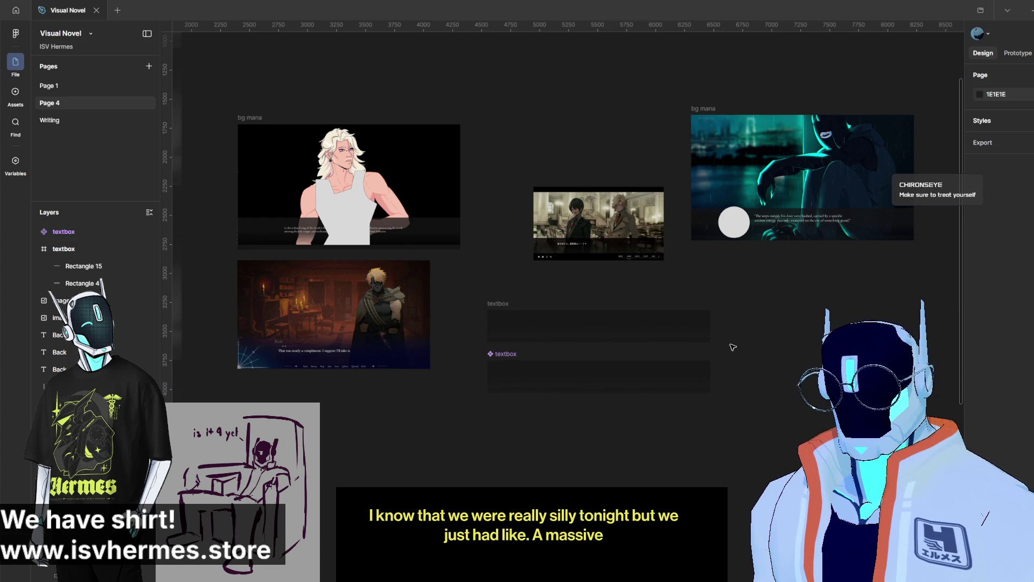
left_click_drag(742, 350, 446, 365)
left_click_drag(593, 377, 358, 402)
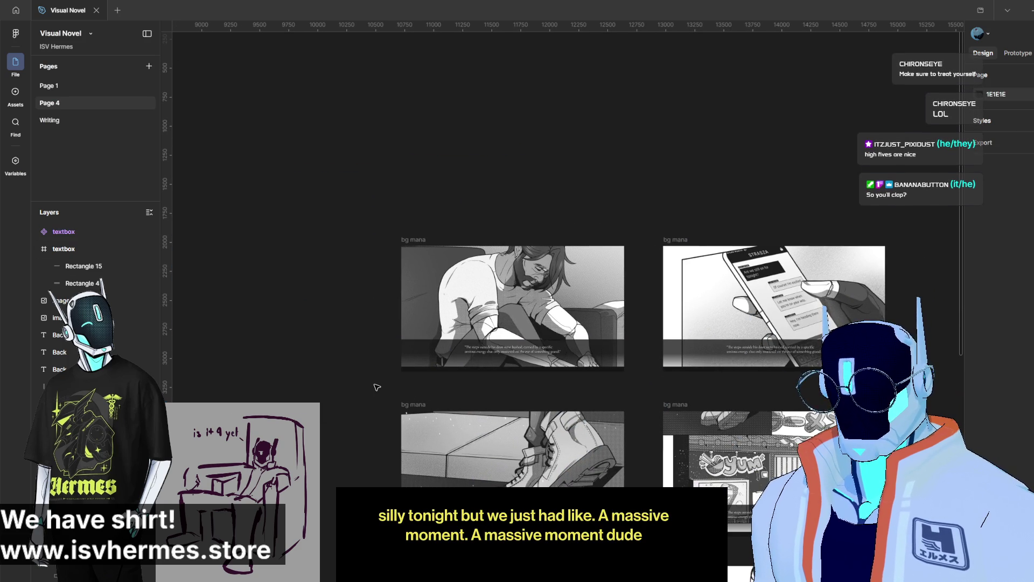
scroll(366, 392, "up", 1)
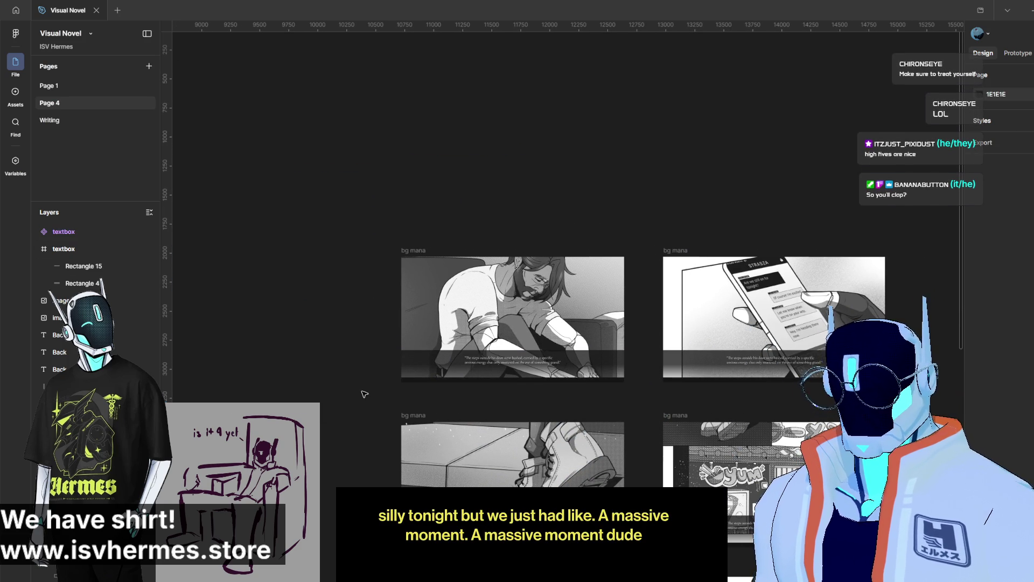
left_click_drag(269, 362, 384, 343)
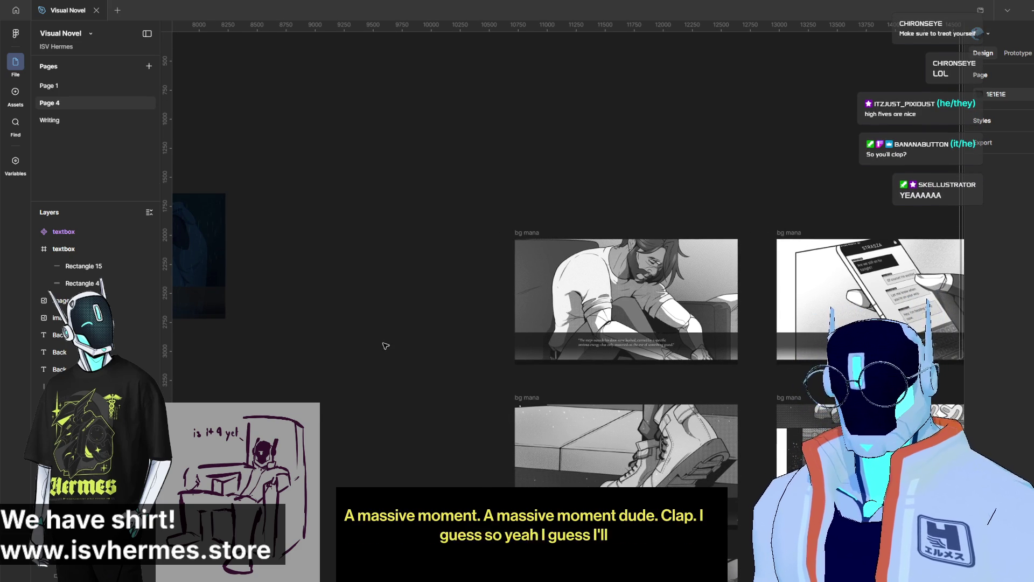
left_click_drag(387, 345, 525, 234)
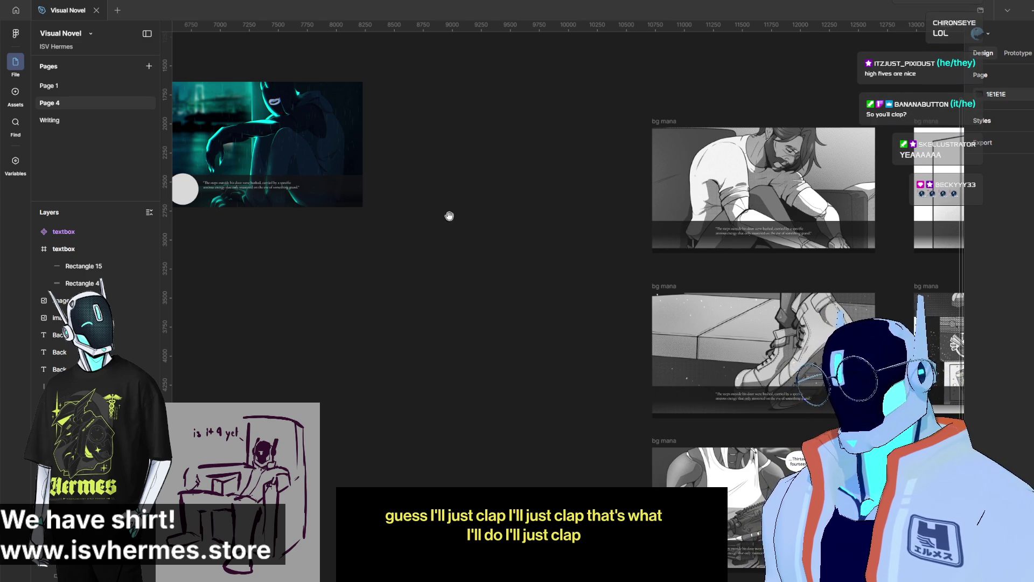
left_click_drag(452, 219, 497, 262)
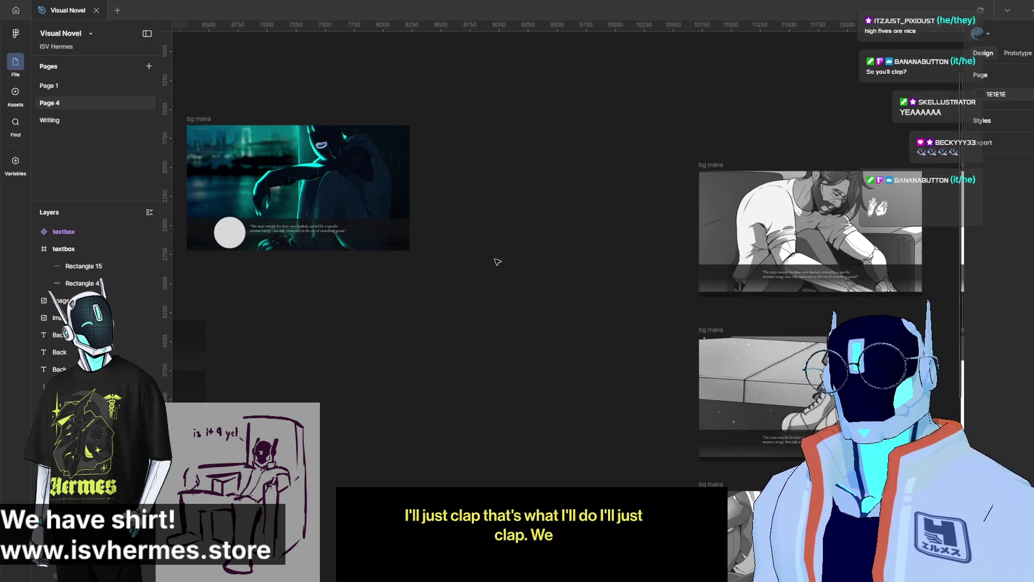